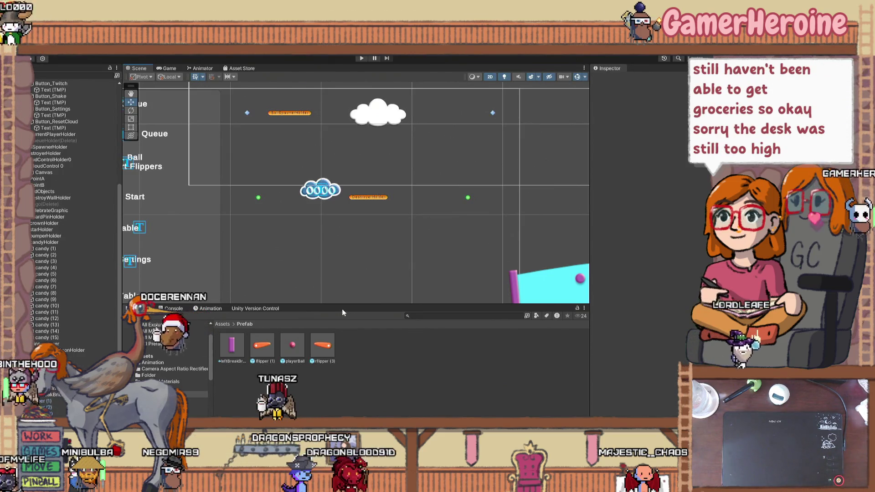
Pan and zoom from the cloud down to the candy table, then select candy (3)
{"action": "scroll", "coordinate": [340, 253], "scroll_direction": "down", "scroll_amount": 3}
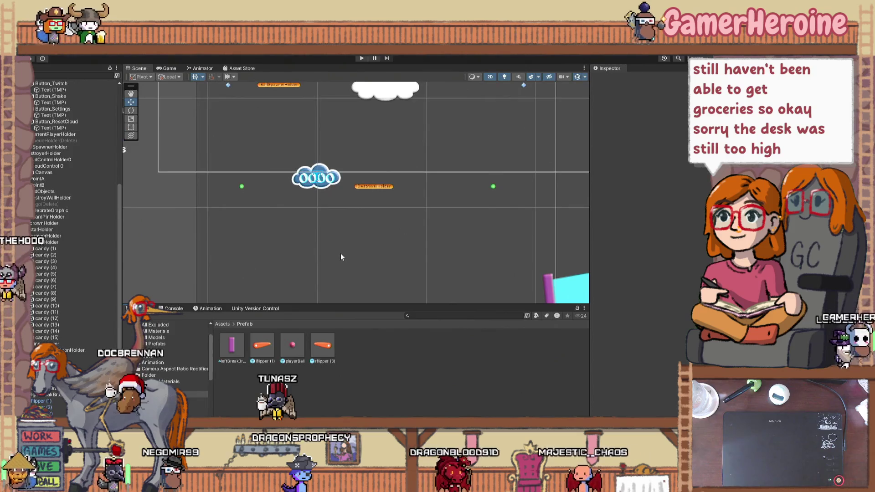
{"action": "scroll", "coordinate": [338, 207], "scroll_direction": "down", "scroll_amount": 2}
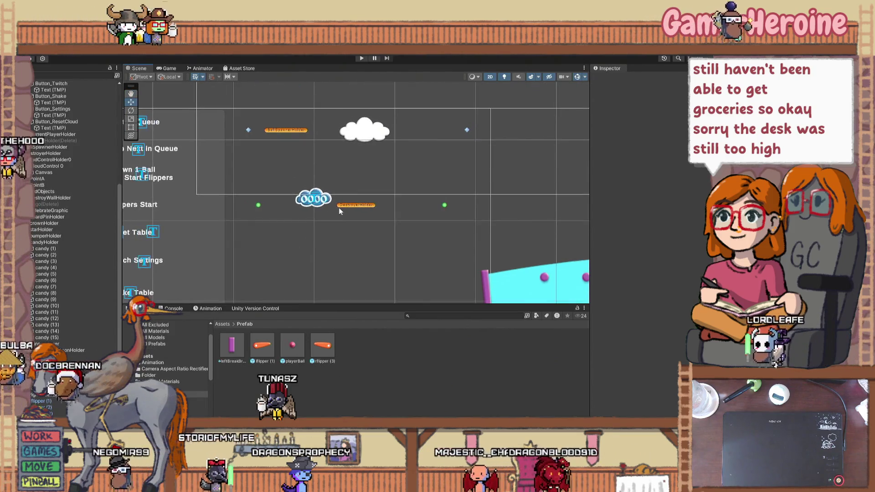
{"action": "left_click_drag", "start_coordinate": [397, 206], "coordinate": [354, 228]}
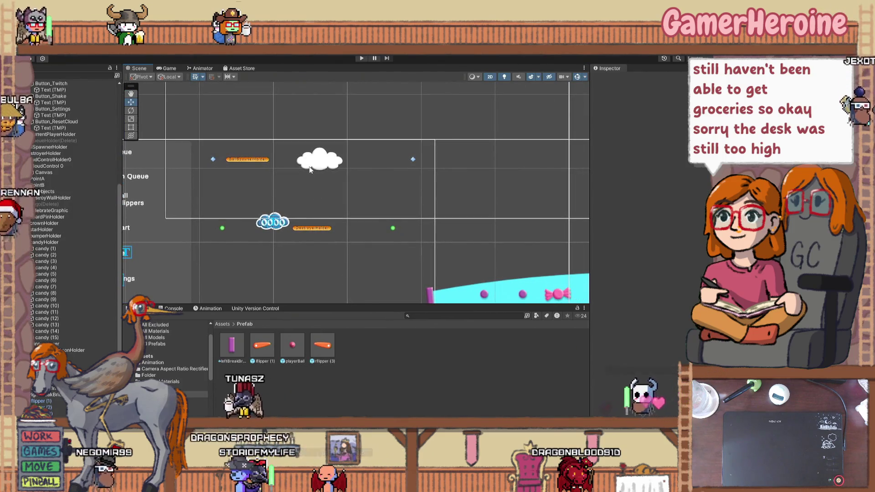
{"action": "left_click", "coordinate": [275, 225]}
{"action": "left_click_drag", "start_coordinate": [259, 249], "coordinate": [263, 184]}
{"action": "scroll", "coordinate": [301, 214], "scroll_direction": "down", "scroll_amount": 2}
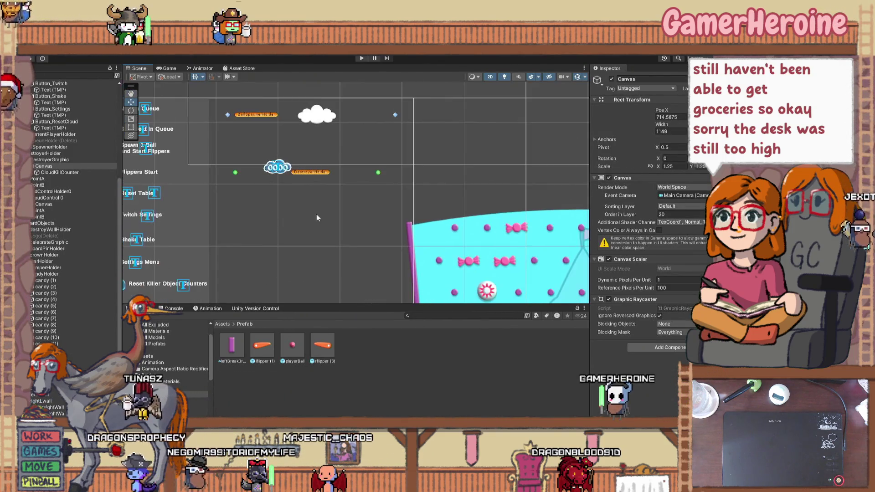
{"action": "left_click", "coordinate": [463, 260]}
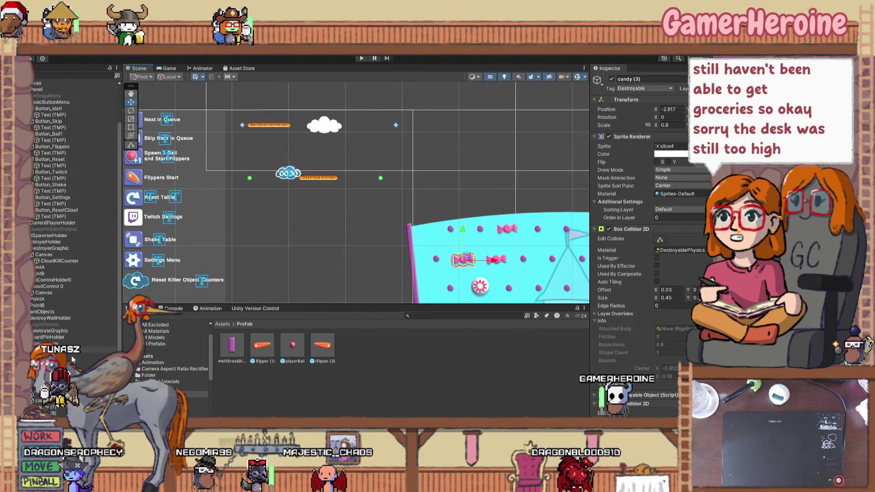
Move candy (3) up the Hierarchy below QueueHolder(Delete) and rename it Popable
{"action": "left_click_drag", "start_coordinate": [103, 268], "coordinate": [72, 235]}
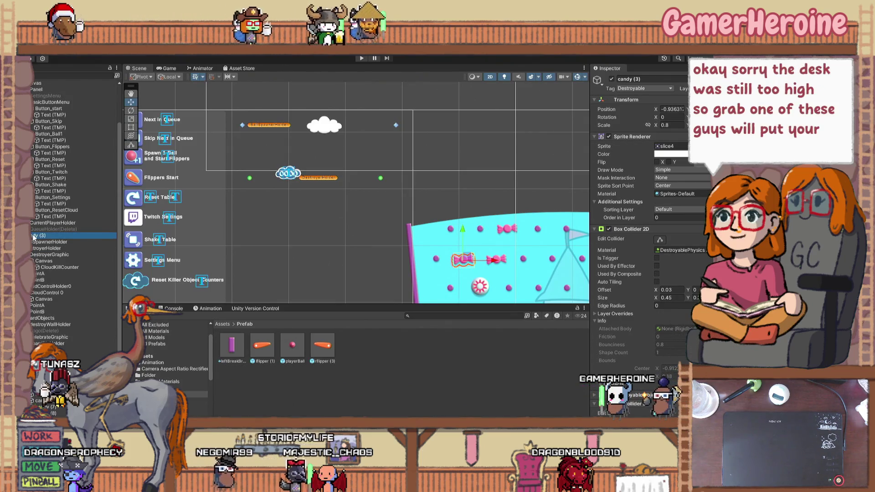
{"action": "left_click", "coordinate": [654, 80]}
{"action": "type", "text": "Popable"}
{"action": "key", "text": "Return"}
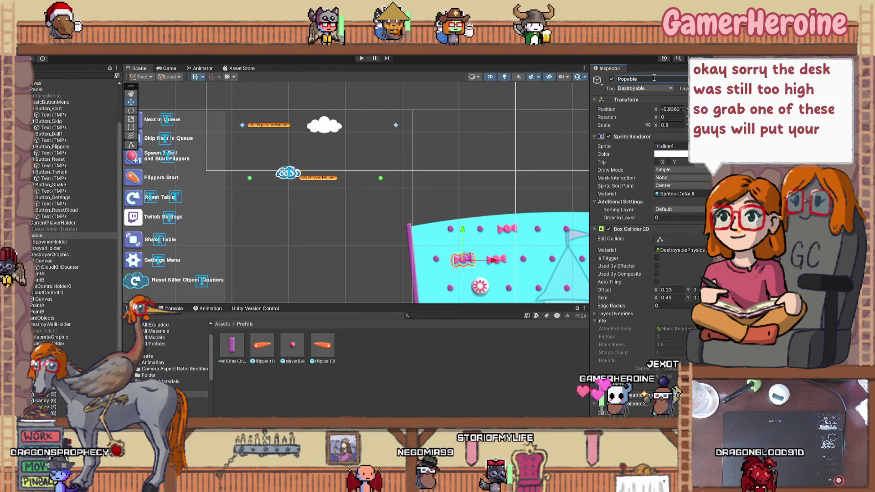
Move Popable beside the cloud and scale it down from 0.8 to about 0.47
{"action": "mouse_move", "coordinate": [457, 255]}
{"action": "left_mouse_down"}
{"action": "mouse_move", "coordinate": [303, 194]}
{"action": "mouse_move", "coordinate": [288, 144]}
{"action": "left_mouse_up"}
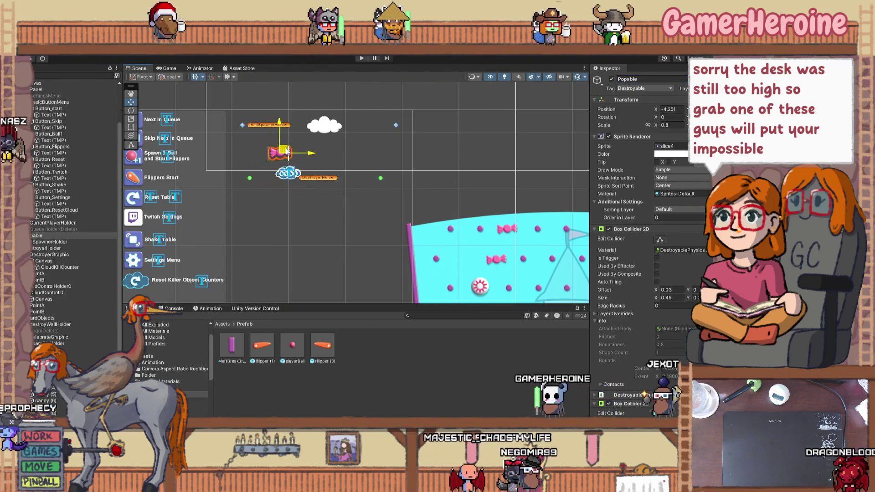
{"action": "left_click", "coordinate": [130, 118]}
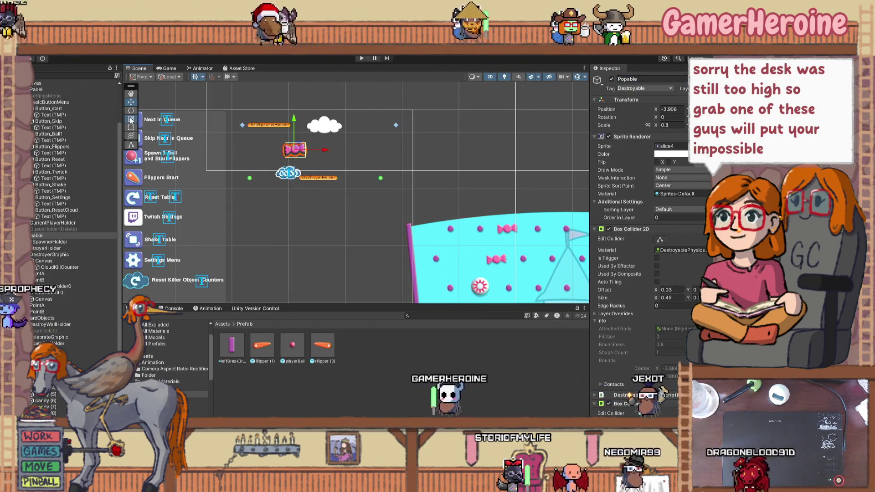
{"action": "left_click_drag", "start_coordinate": [294, 149], "coordinate": [288, 165]}
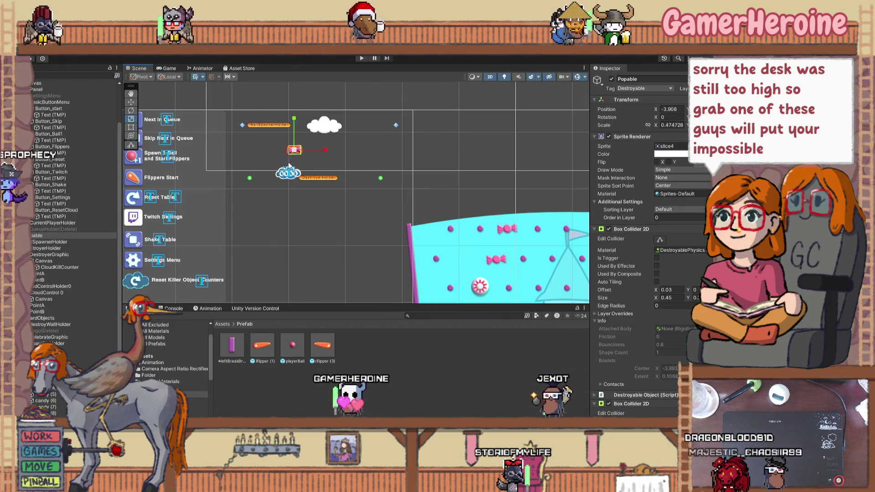
{"action": "left_click", "coordinate": [288, 201]}
{"action": "scroll", "coordinate": [290, 160], "scroll_direction": "up", "scroll_amount": 3}
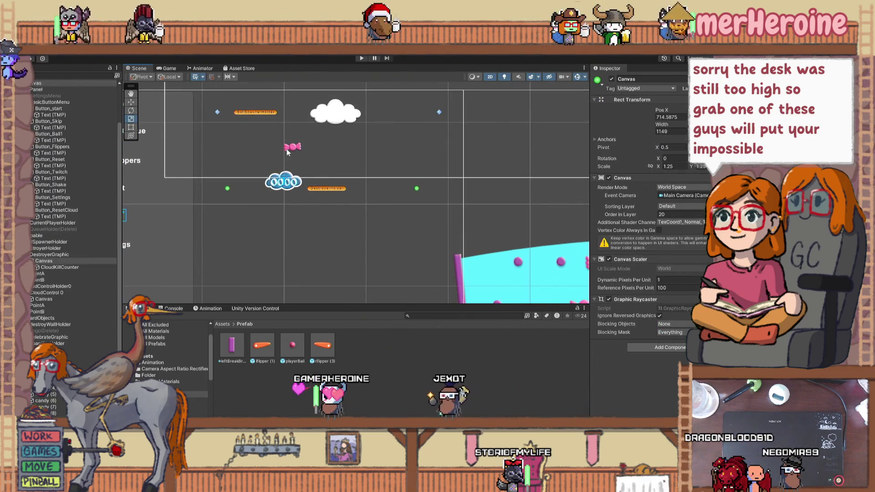
{"action": "left_click", "coordinate": [294, 149]}
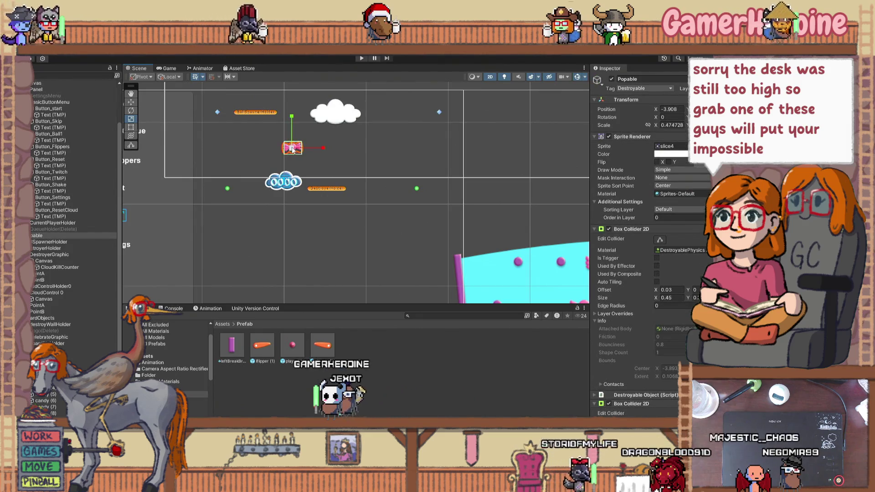
{"action": "scroll", "coordinate": [285, 292], "scroll_direction": "down", "scroll_amount": 1}
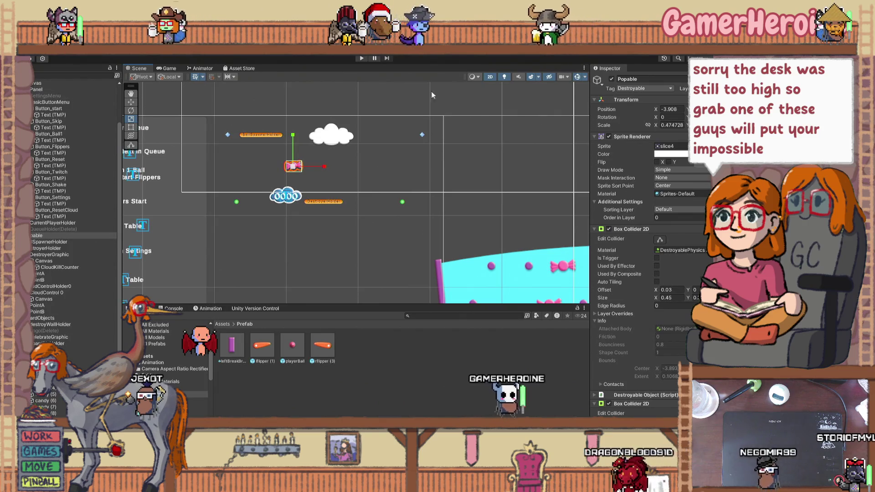
Check Popable's name field, then inspect candy (1) and the candyHolder group
{"action": "left_click", "coordinate": [646, 79]}
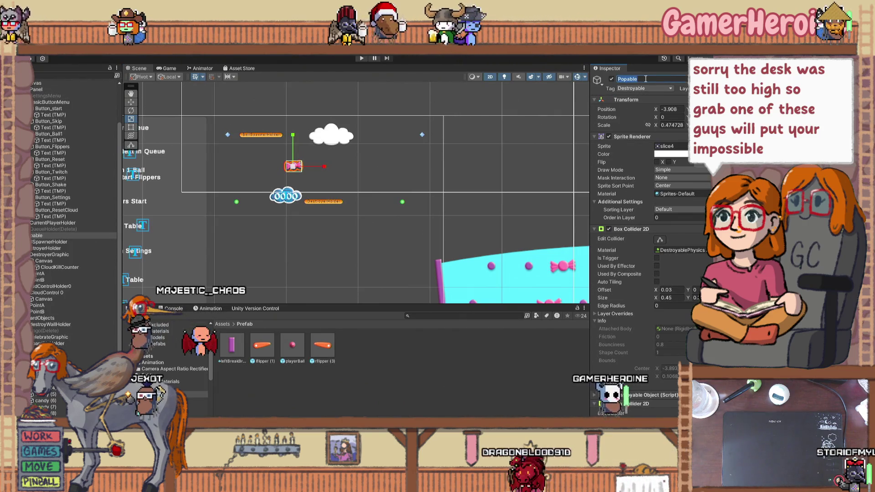
{"action": "left_click", "coordinate": [645, 79]}
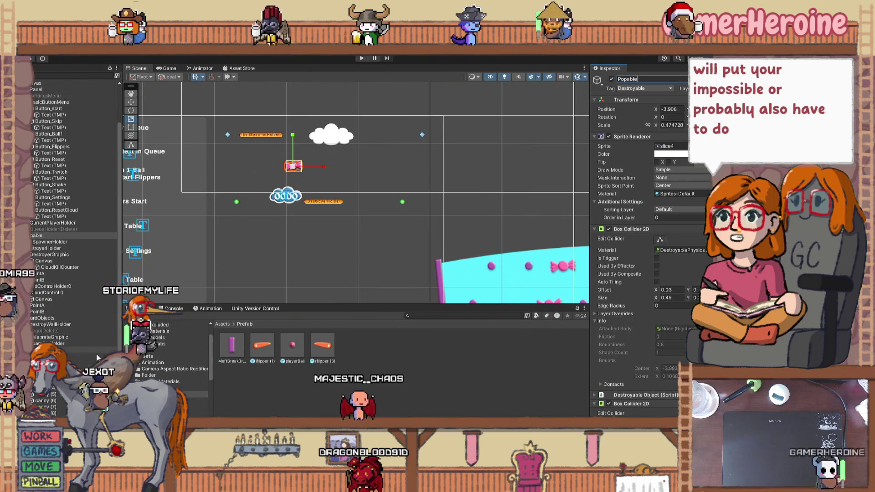
{"action": "scroll", "coordinate": [97, 354], "scroll_direction": "down", "scroll_amount": 2}
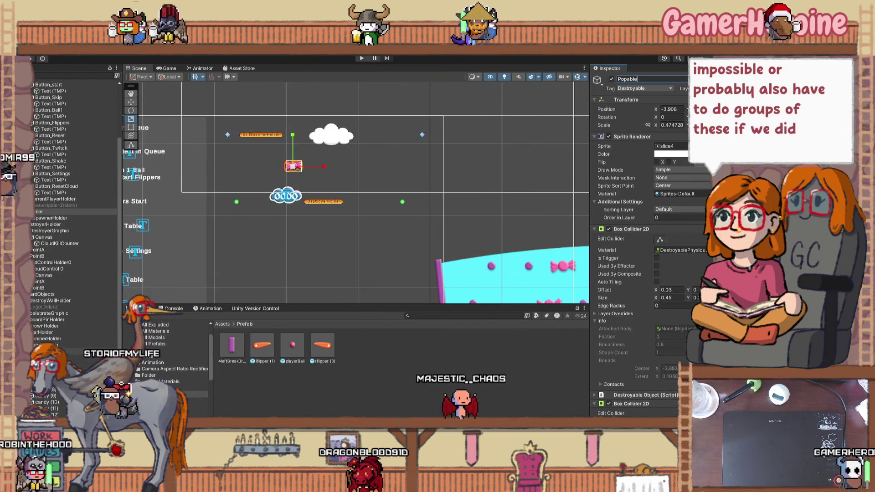
{"action": "left_click", "coordinate": [91, 351]}
{"action": "left_click", "coordinate": [91, 345]}
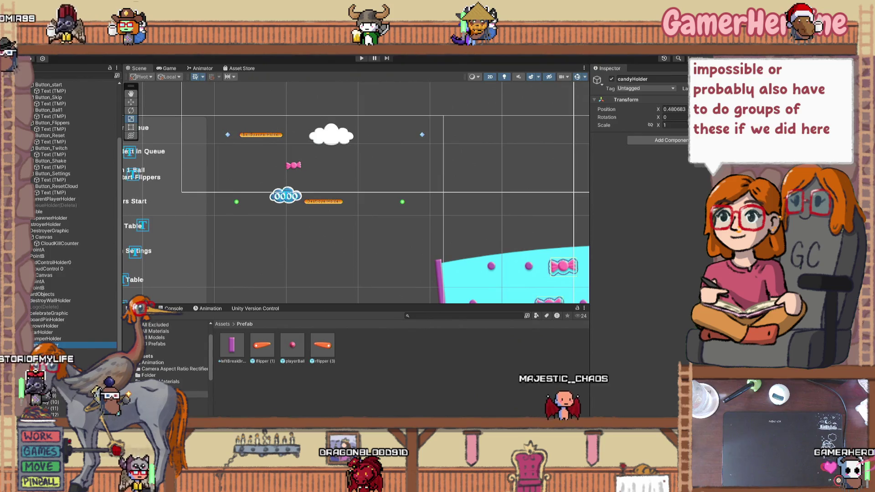
Give Popable an orange label icon, then select bumperHolder
{"action": "left_click", "coordinate": [45, 211]}
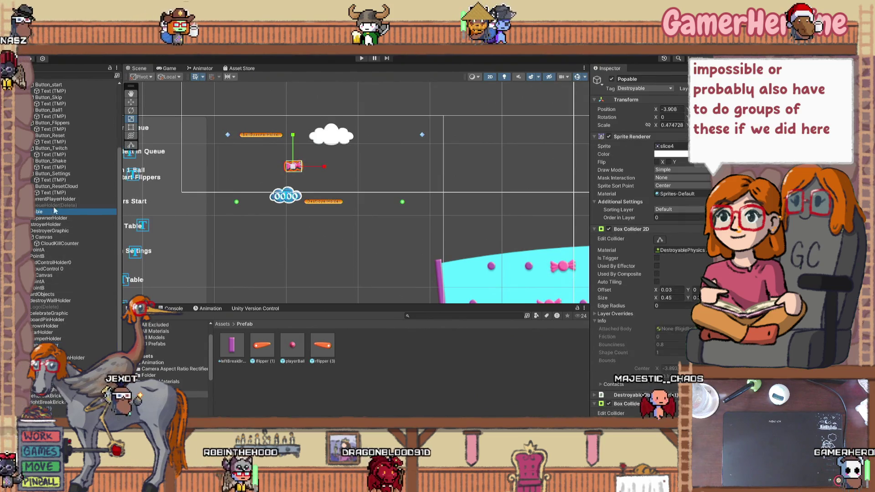
{"action": "left_click", "coordinate": [597, 80]}
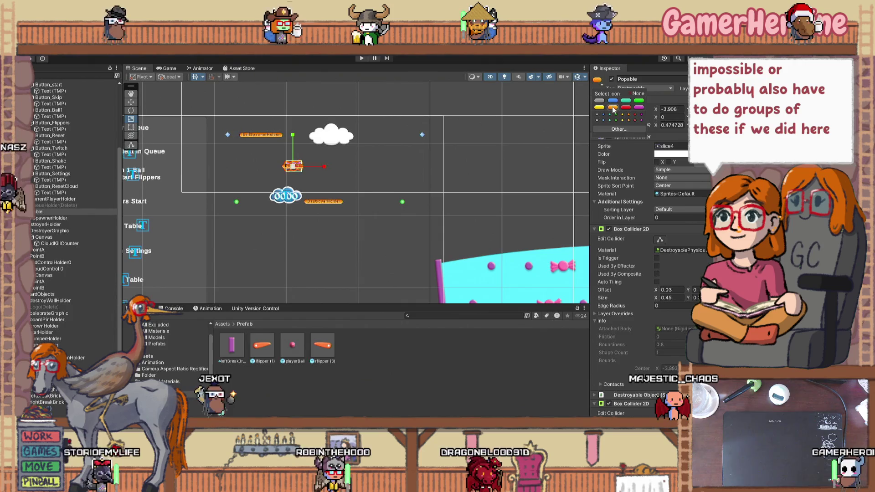
{"action": "left_click", "coordinate": [611, 107]}
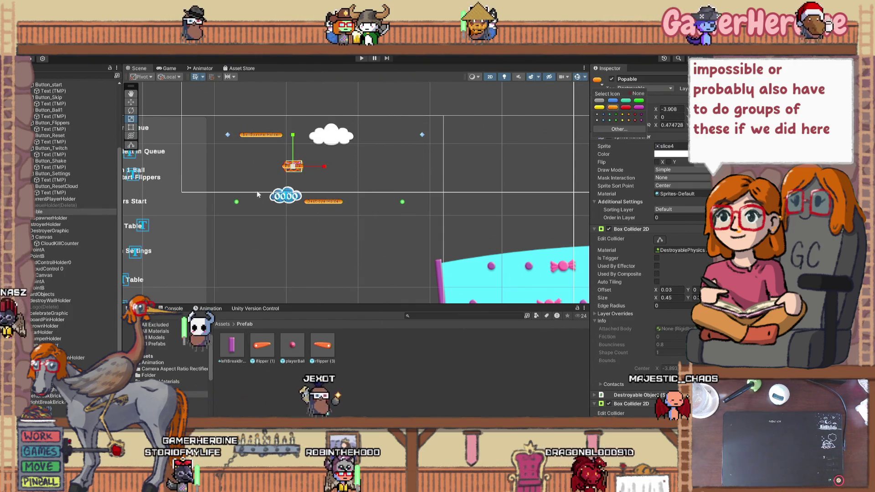
{"action": "left_click", "coordinate": [250, 224]}
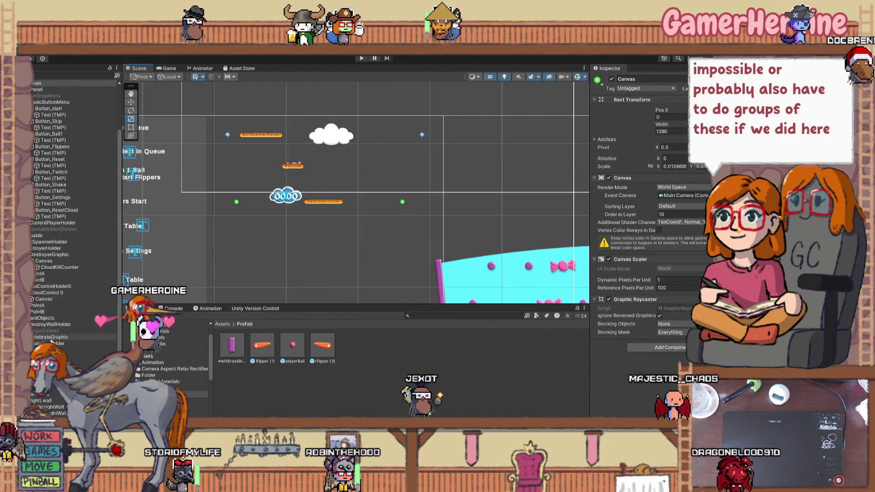
{"action": "left_click", "coordinate": [368, 200]}
{"action": "scroll", "coordinate": [367, 198], "scroll_direction": "down", "scroll_amount": 1}
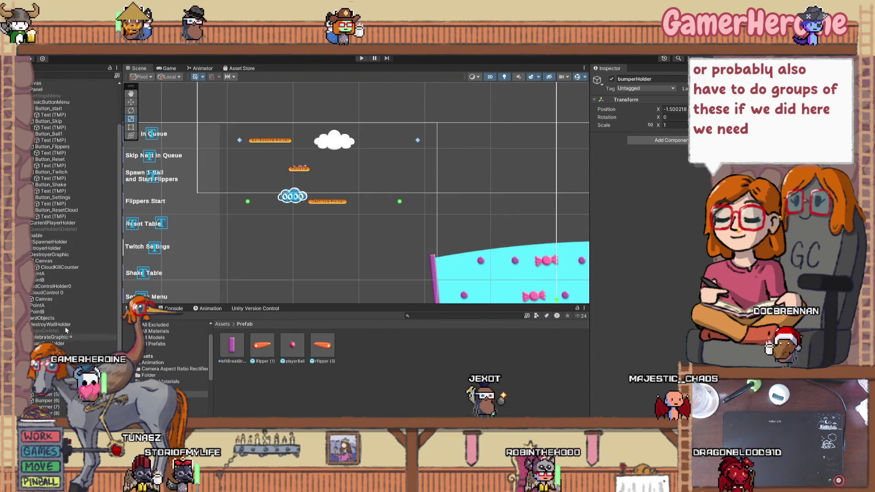
Drag a bumper into the scene and name it Bumper
{"action": "left_click_drag", "start_coordinate": [90, 232], "coordinate": [78, 245]}
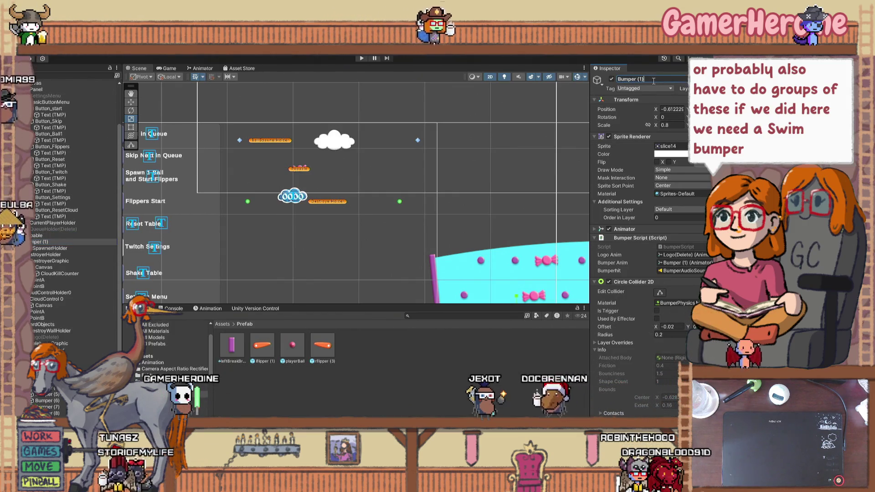
{"action": "key", "text": "Return"}
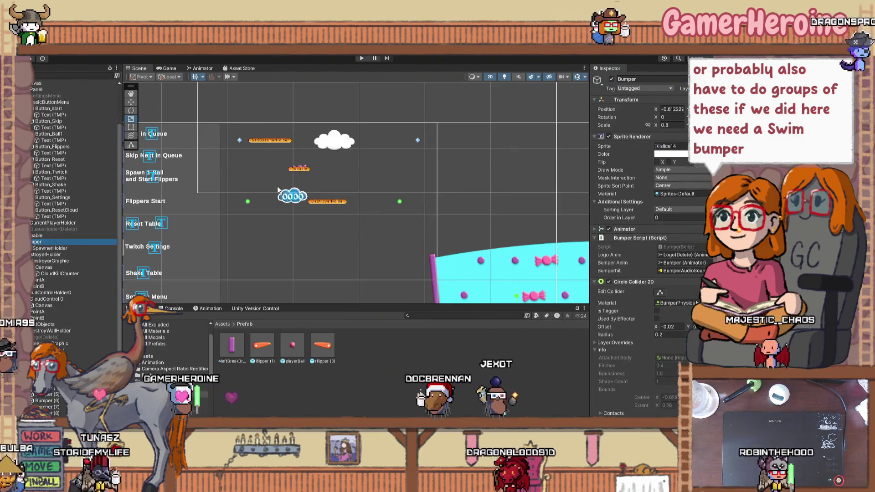
{"action": "scroll", "coordinate": [373, 232], "scroll_direction": "down", "scroll_amount": 3}
{"action": "scroll", "coordinate": [373, 231], "scroll_direction": "down", "scroll_amount": 2}
Move the Bumper up beside the cloud and shrink it to about 0.397 scale
{"action": "key", "text": "w"}
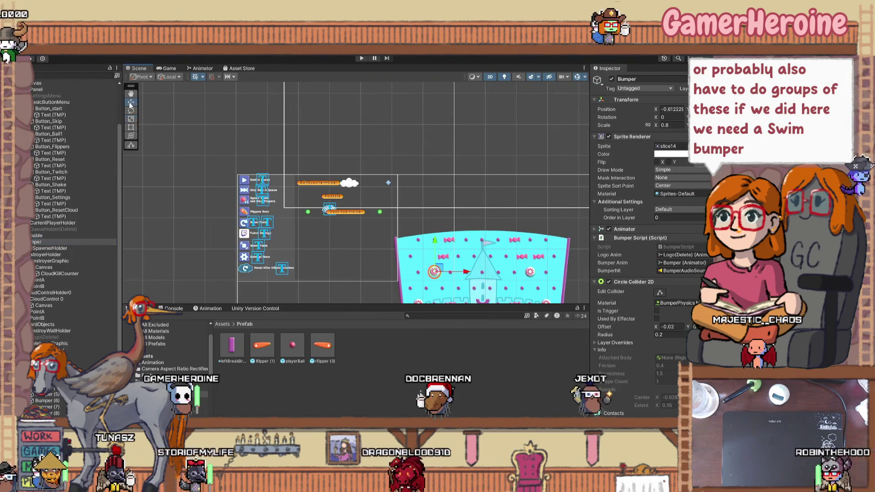
{"action": "left_click_drag", "start_coordinate": [434, 272], "coordinate": [313, 203]}
{"action": "scroll", "coordinate": [313, 203], "scroll_direction": "up", "scroll_amount": 3}
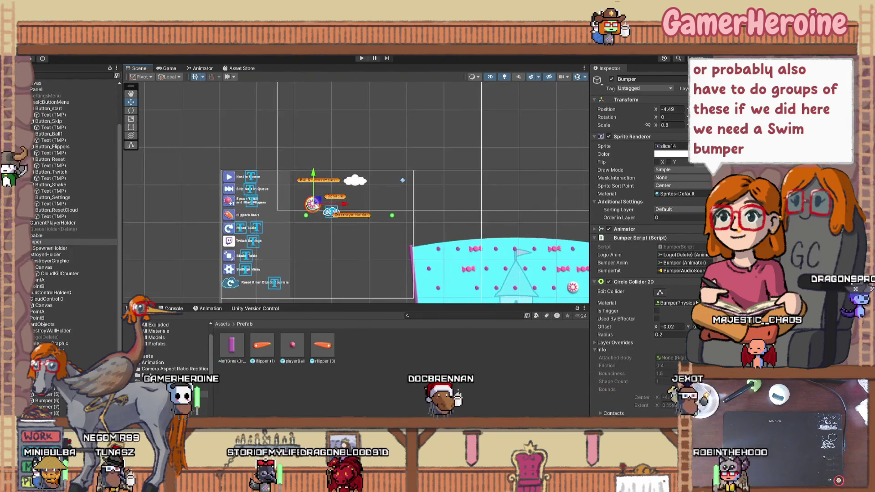
{"action": "scroll", "coordinate": [313, 203], "scroll_direction": "up", "scroll_amount": 2}
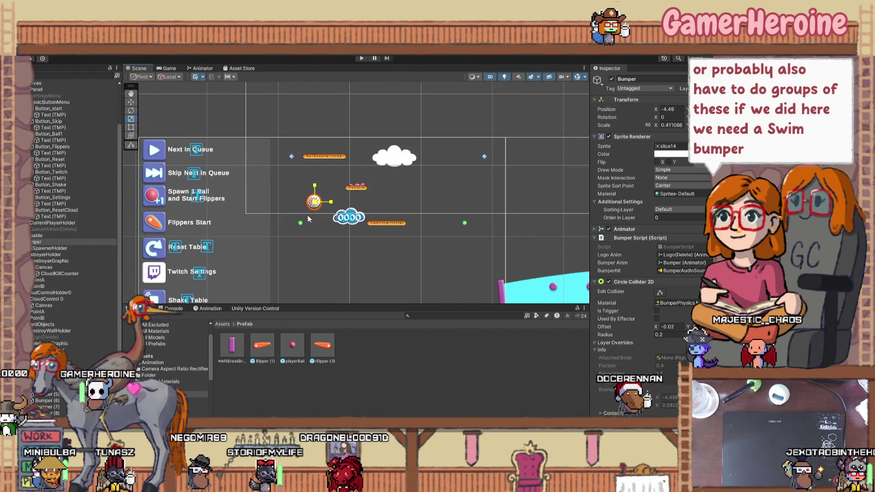
{"action": "left_click_drag", "start_coordinate": [307, 216], "coordinate": [316, 210]}
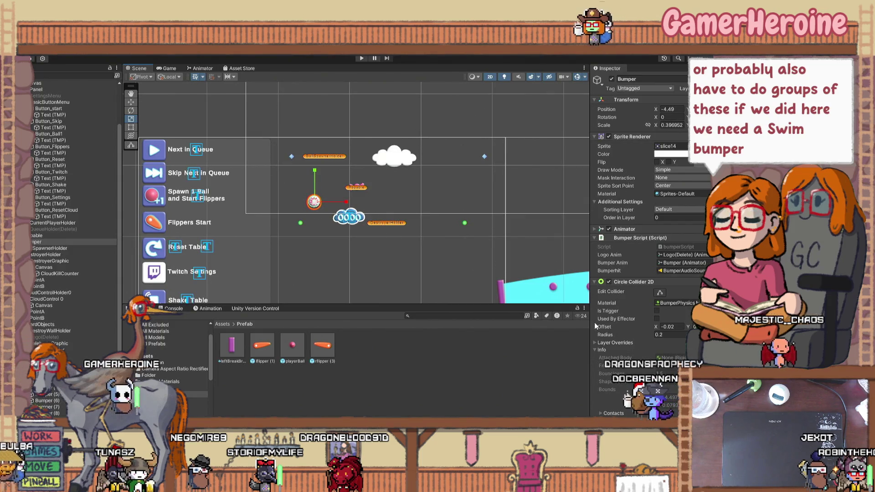
{"action": "scroll", "coordinate": [311, 200], "scroll_direction": "up", "scroll_amount": 3}
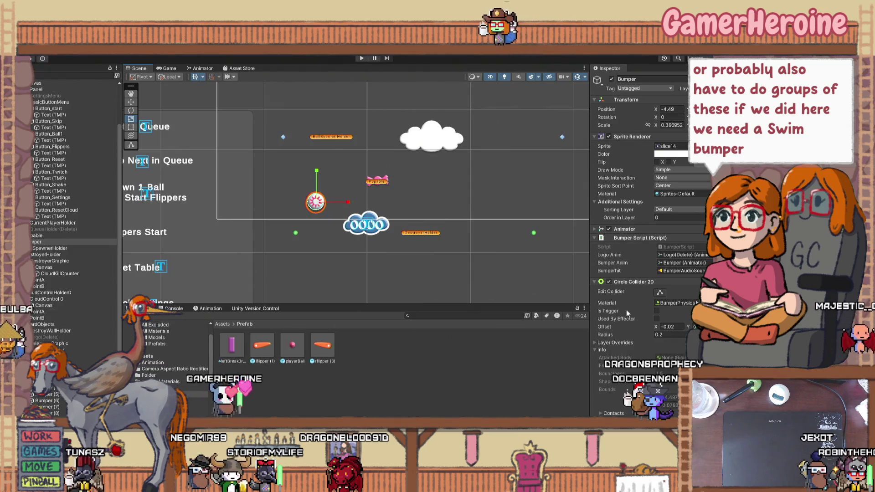
{"action": "scroll", "coordinate": [631, 319], "scroll_direction": "down", "scroll_amount": 5}
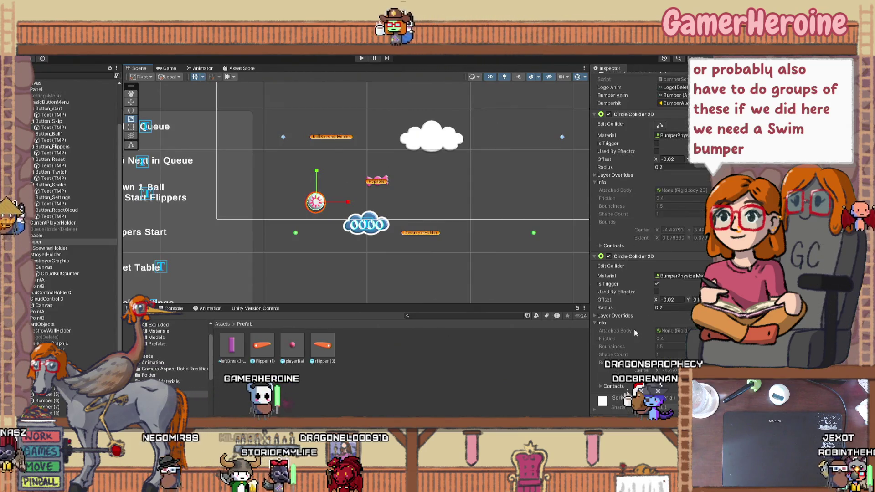
Collapse both Circle Collider 2D foldouts and briefly expand the Animator foldout
{"action": "scroll", "coordinate": [628, 327], "scroll_direction": "up", "scroll_amount": 2}
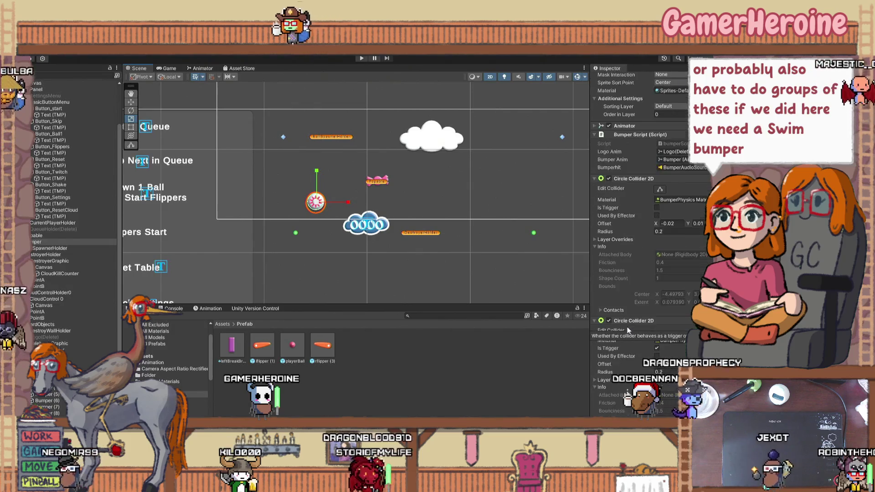
{"action": "scroll", "coordinate": [628, 329], "scroll_direction": "up", "scroll_amount": 1}
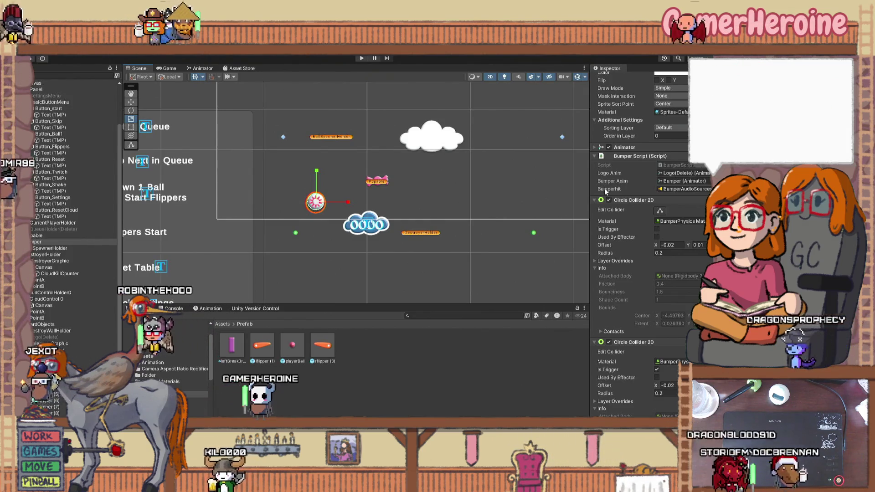
{"action": "scroll", "coordinate": [625, 275], "scroll_direction": "down", "scroll_amount": 1}
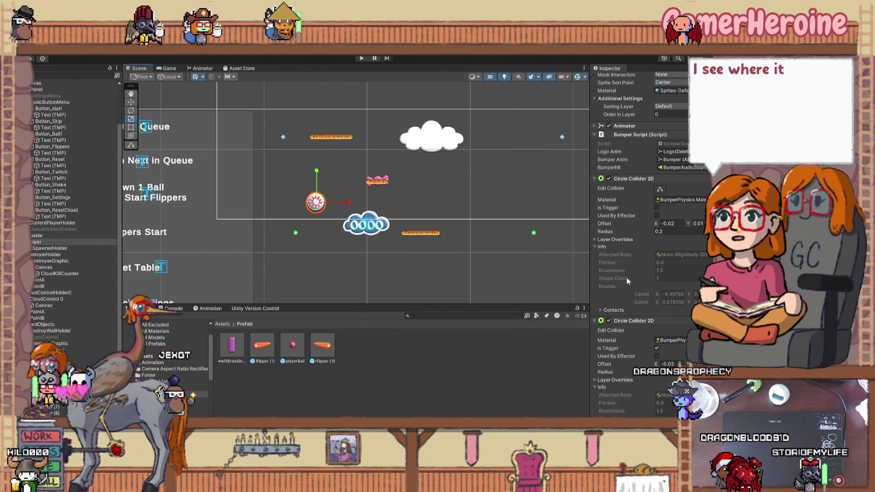
{"action": "left_click", "coordinate": [594, 178]}
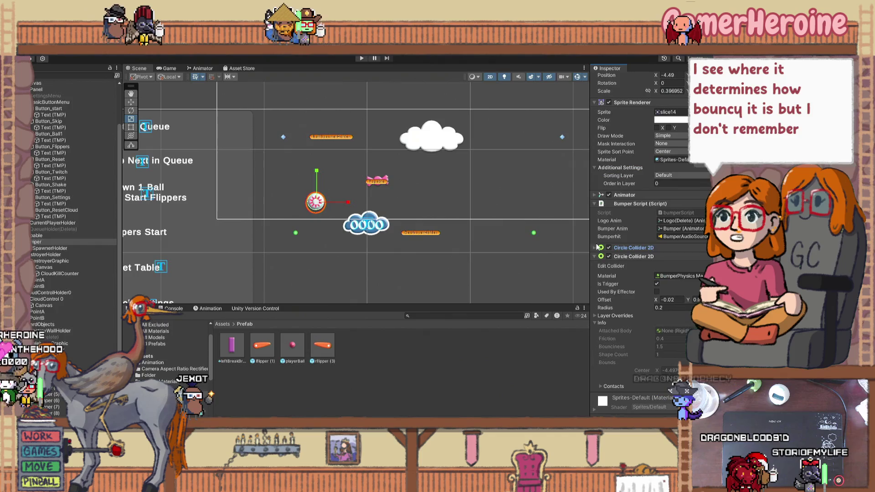
{"action": "left_click", "coordinate": [595, 256]}
{"action": "left_click", "coordinate": [595, 230]}
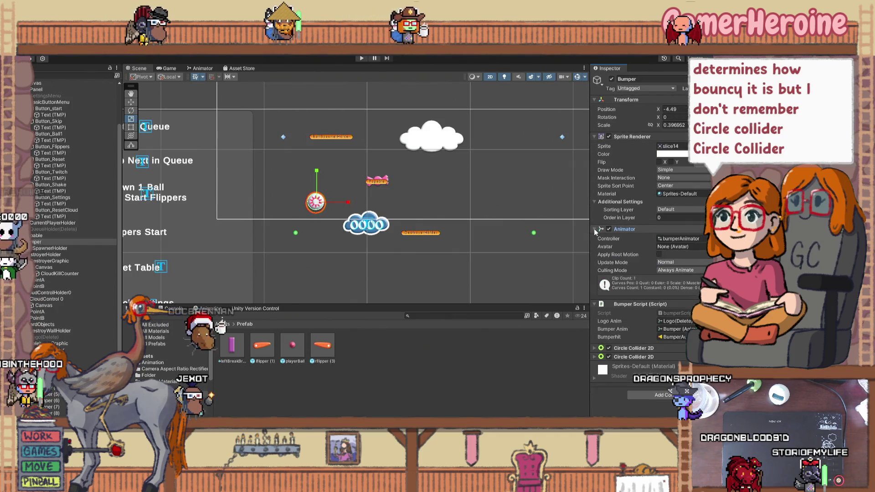
{"action": "left_click", "coordinate": [595, 229]}
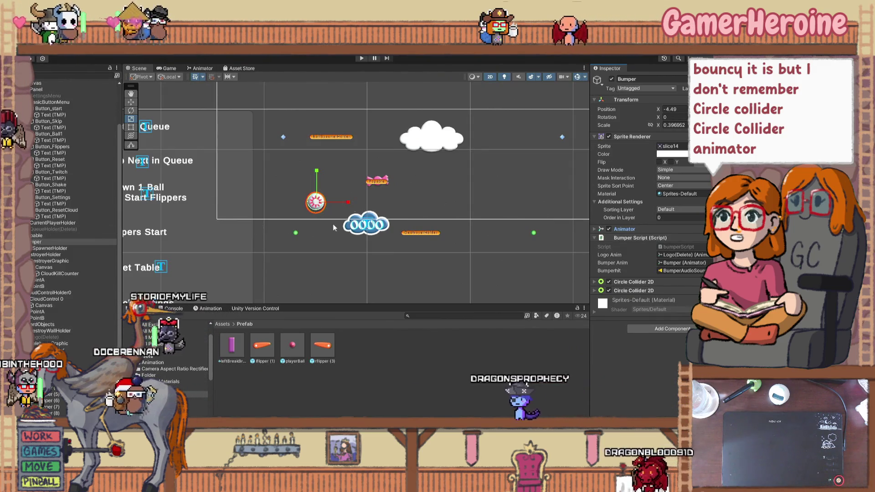
Collapse and then re-expand the Bumper Script foldout
{"action": "scroll", "coordinate": [438, 219], "scroll_direction": "down", "scroll_amount": 1}
{"action": "scroll", "coordinate": [449, 224], "scroll_direction": "down", "scroll_amount": 1}
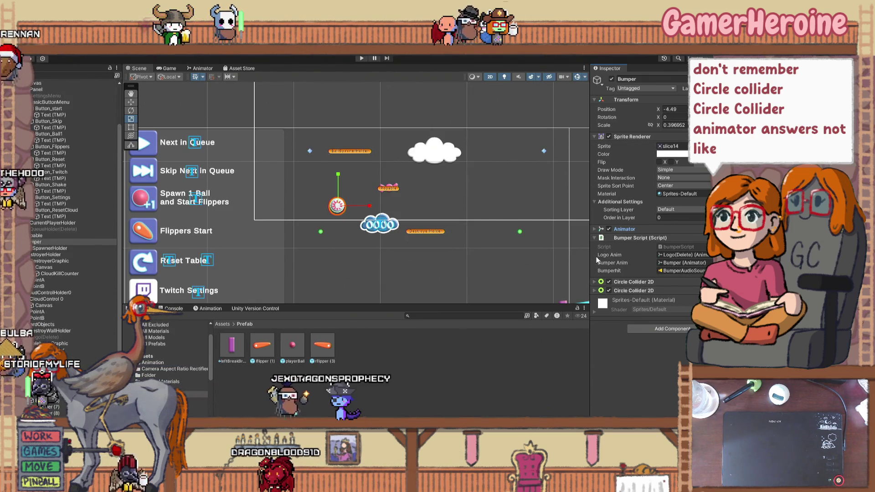
{"action": "left_click", "coordinate": [637, 238]}
{"action": "left_click", "coordinate": [637, 239]}
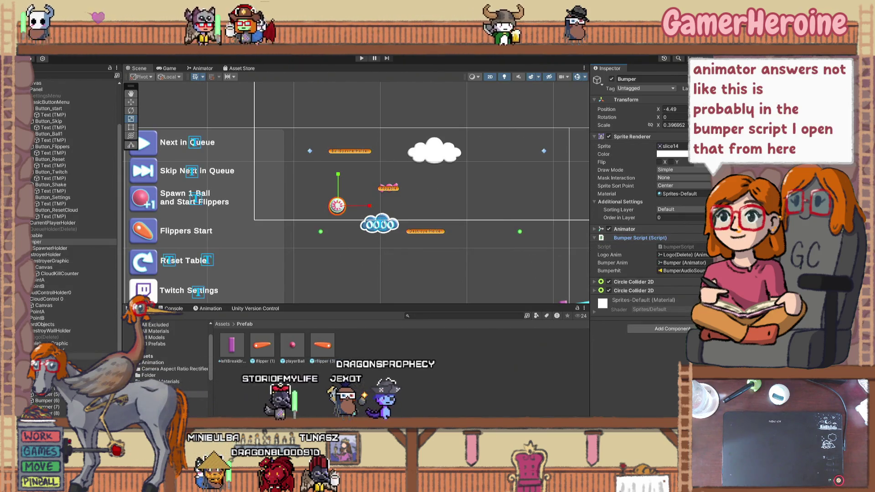
Go from the Scenes folder to the Assets root and open bumperScript in the code editor
{"action": "left_click", "coordinate": [196, 401]}
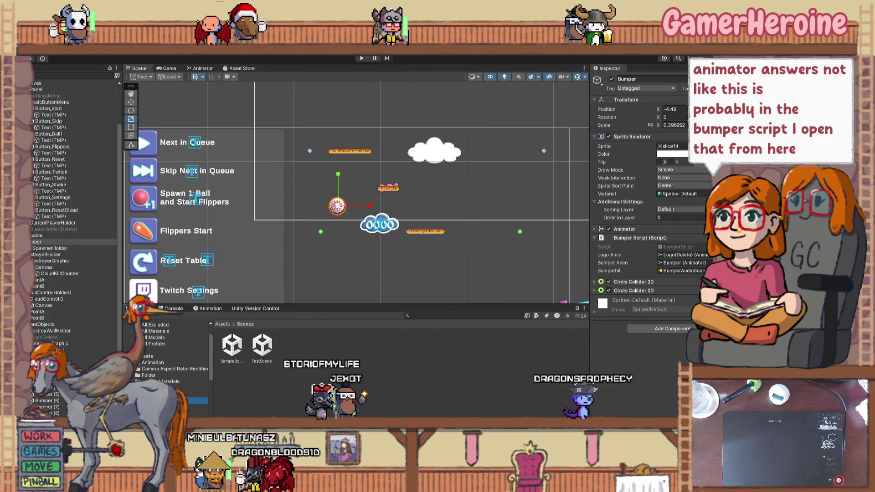
{"action": "left_click", "coordinate": [151, 356]}
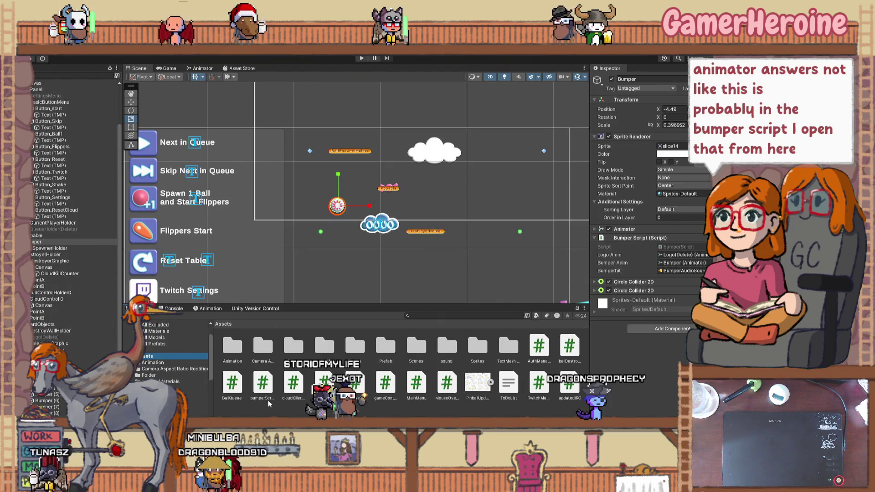
{"action": "double_click", "coordinate": [262, 382]}
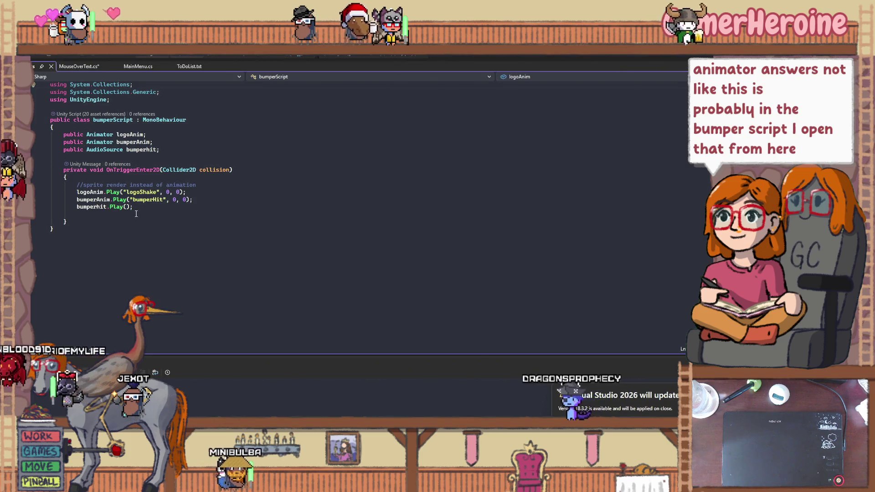
Highlight the uses of the bumperhit declaration, then return to Unity
{"action": "left_click", "coordinate": [139, 149]}
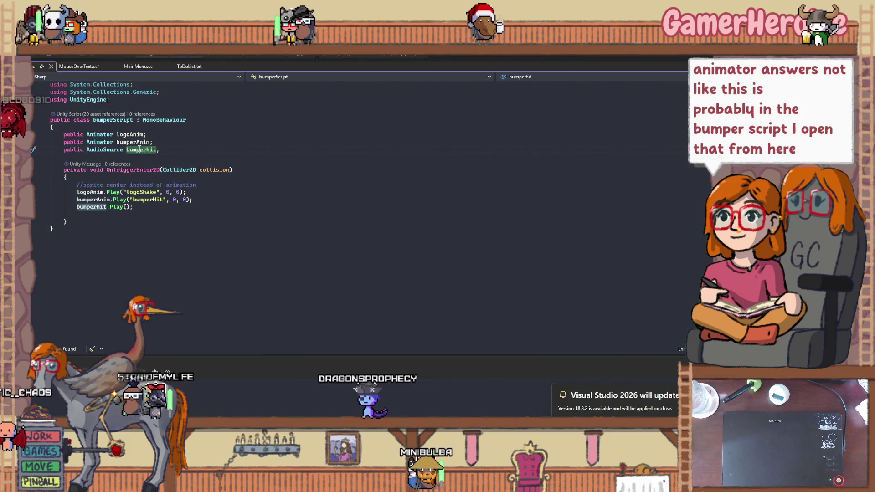
{"action": "key", "text": "alt+Tab"}
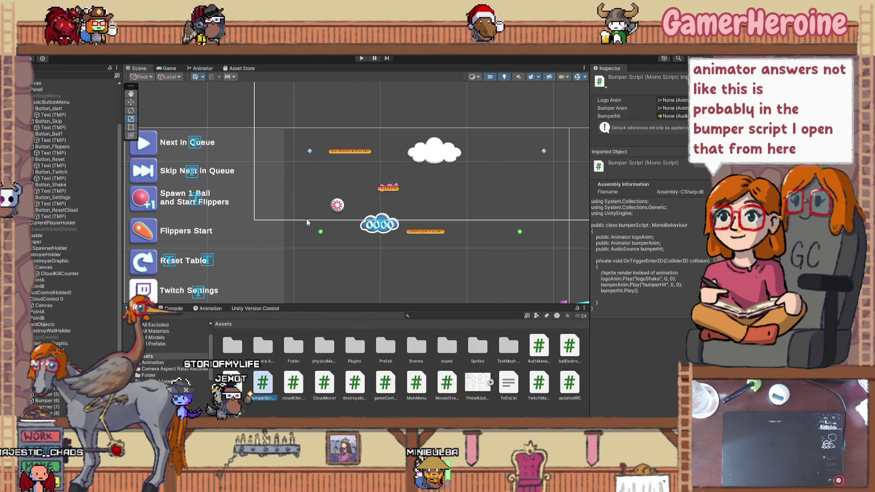
Select Bumper (2), expand both Circle Collider 2D foldouts, and toggle the Contacts list
{"action": "scroll", "coordinate": [55, 262], "scroll_direction": "down", "scroll_amount": 5}
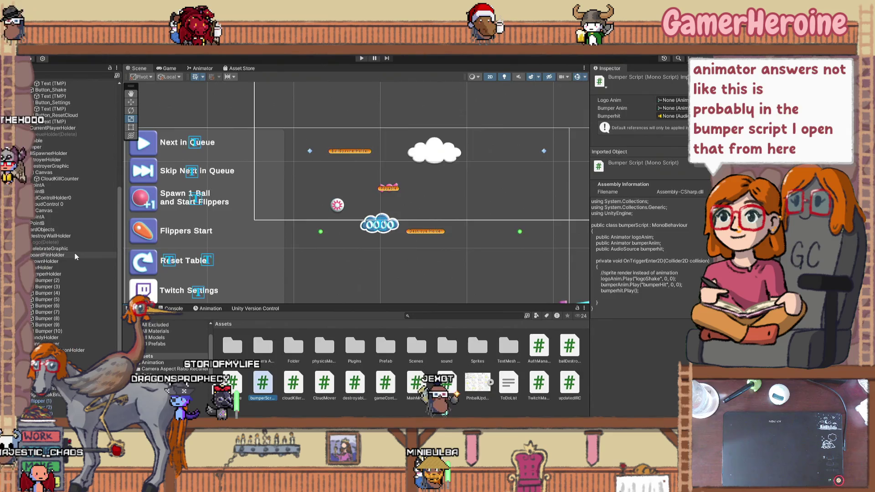
{"action": "left_click", "coordinate": [61, 275]}
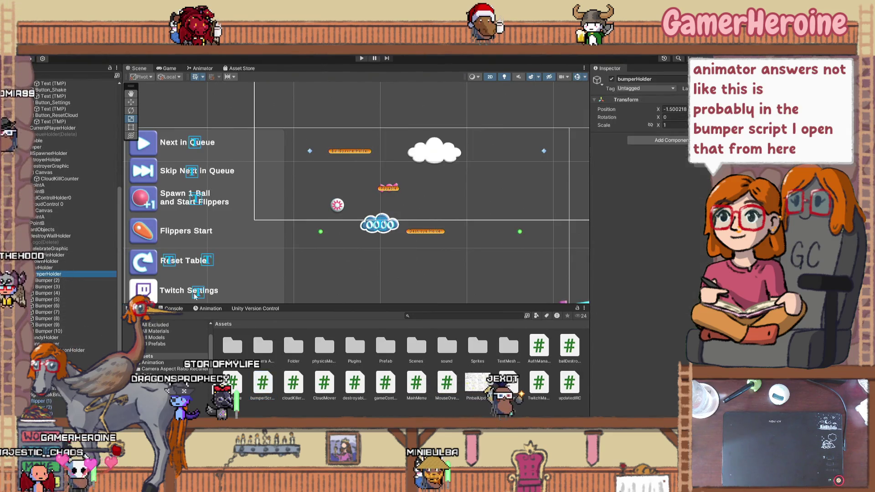
{"action": "left_click", "coordinate": [49, 338]}
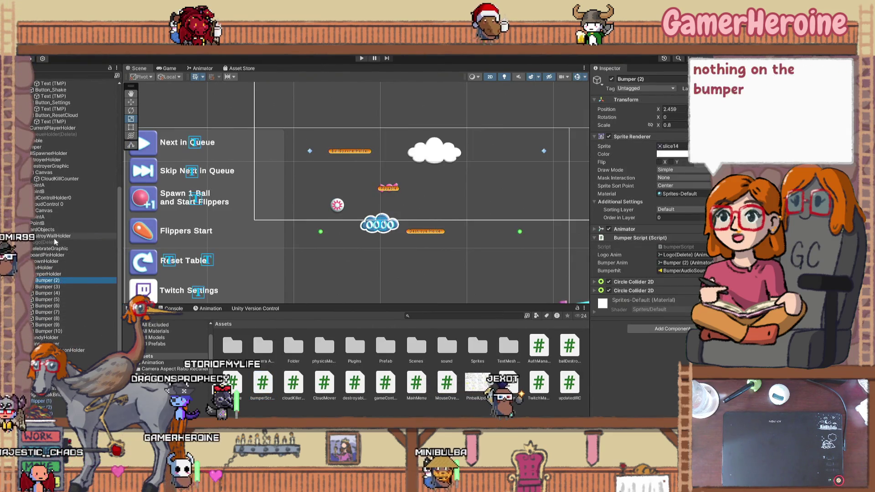
{"action": "left_click", "coordinate": [47, 280]}
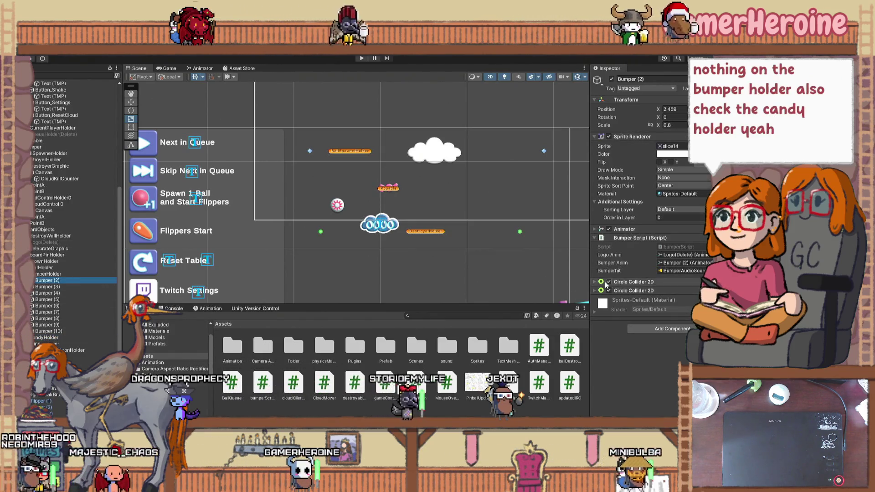
{"action": "left_click", "coordinate": [594, 282]}
{"action": "scroll", "coordinate": [607, 402], "scroll_direction": "down", "scroll_amount": 2}
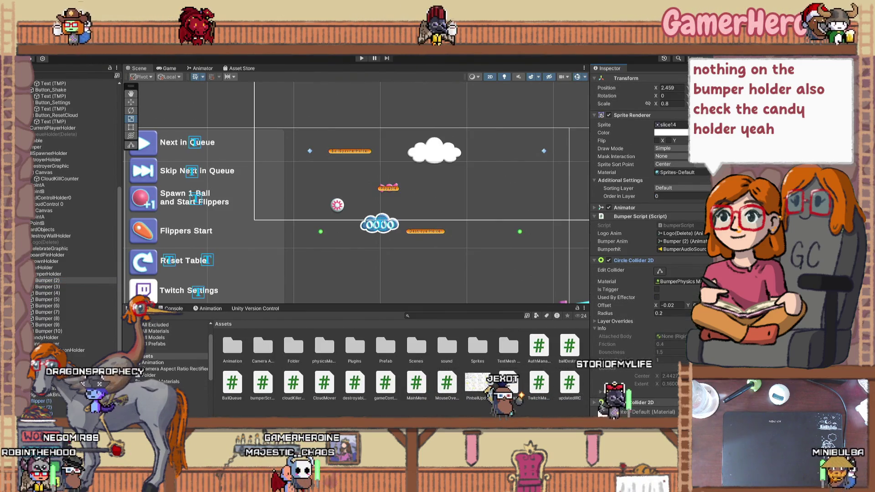
{"action": "left_click", "coordinate": [599, 404]}
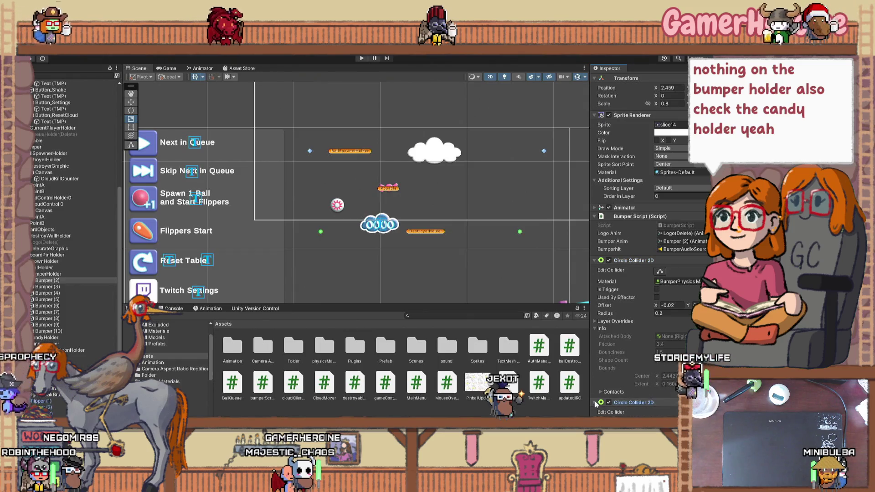
{"action": "scroll", "coordinate": [597, 330], "scroll_direction": "down", "scroll_amount": 5}
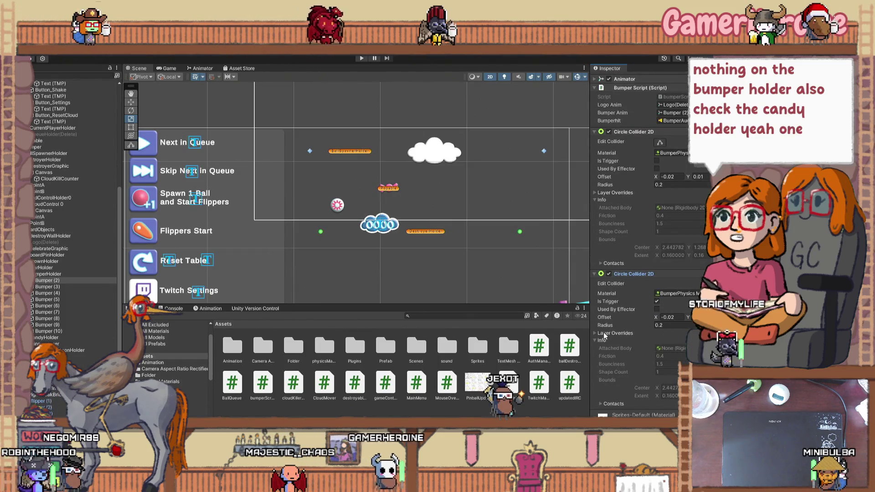
{"action": "scroll", "coordinate": [611, 206], "scroll_direction": "up", "scroll_amount": 2}
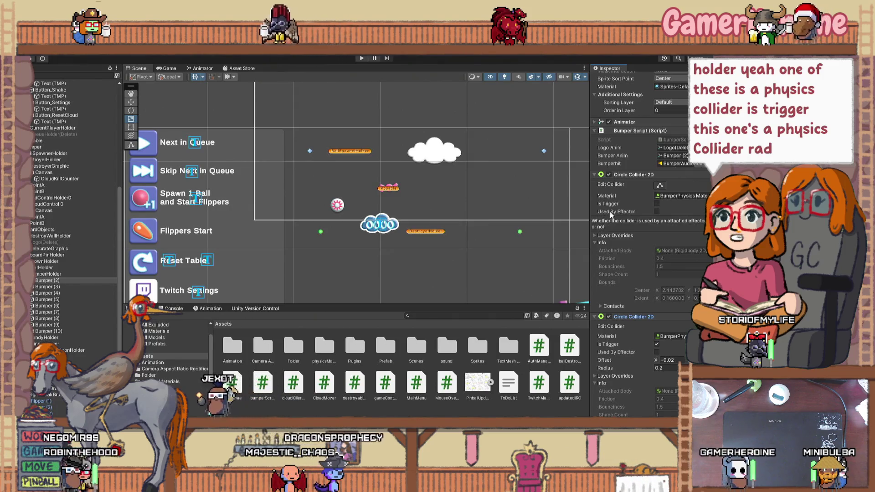
{"action": "left_click", "coordinate": [601, 306]}
{"action": "left_click", "coordinate": [600, 307]}
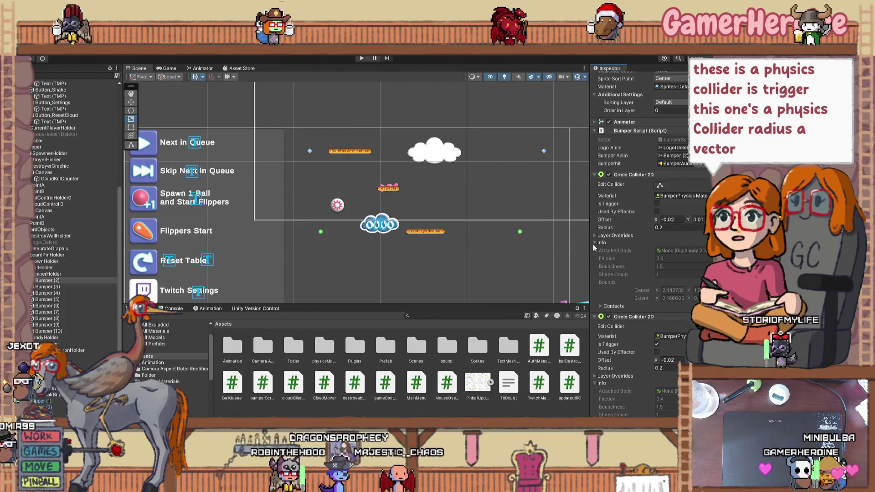
Inspect cloudPointA and both Canvas objects' layout settings
{"action": "left_click", "coordinate": [310, 151]}
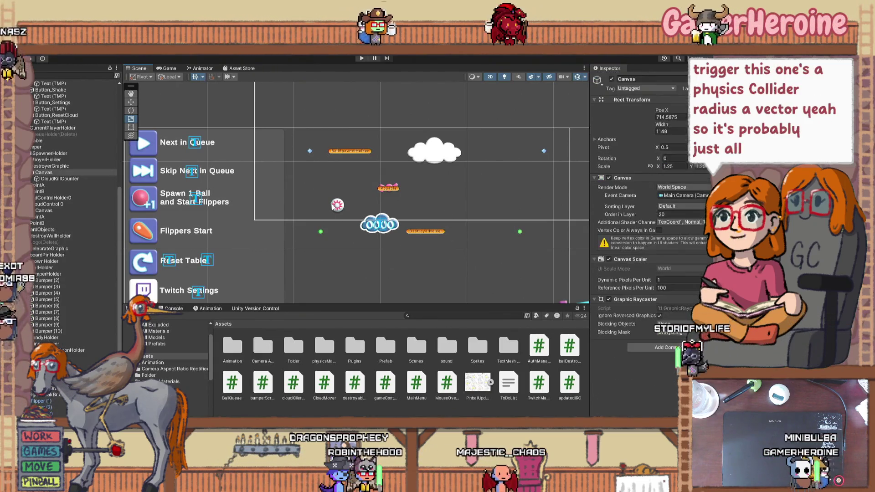
{"action": "left_click", "coordinate": [271, 203]}
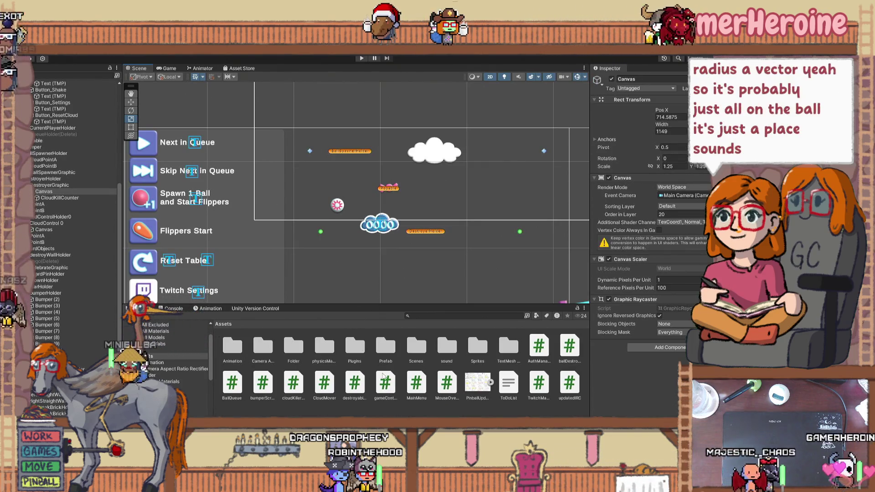
{"action": "left_click", "coordinate": [337, 208]}
Drag the PinballUpdate image into the scene, enlarge and unmirror it, and parent it to the Canvas
{"action": "left_click", "coordinate": [477, 385]}
{"action": "left_click_drag", "start_coordinate": [477, 388], "coordinate": [432, 231]}
{"action": "scroll", "coordinate": [431, 258], "scroll_direction": "down", "scroll_amount": 10}
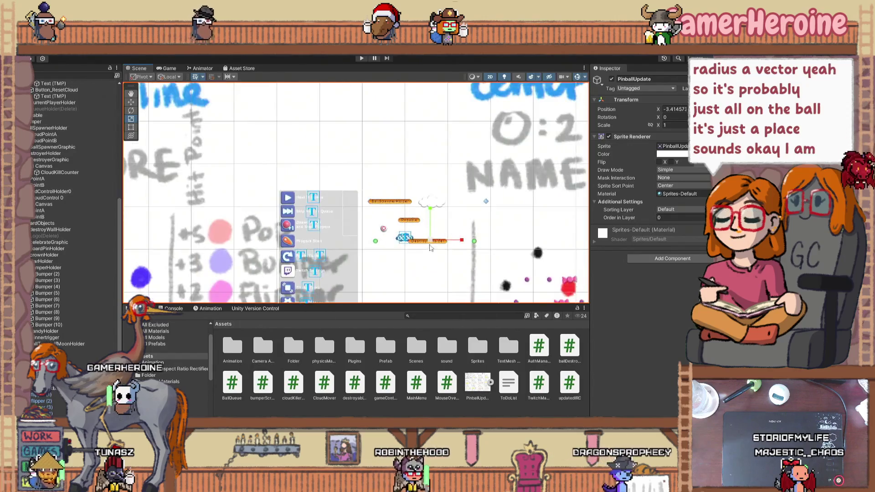
{"action": "mouse_move", "coordinate": [410, 272]}
{"action": "left_mouse_down"}
{"action": "mouse_move", "coordinate": [424, 263]}
{"action": "mouse_move", "coordinate": [412, 264]}
{"action": "left_mouse_up"}
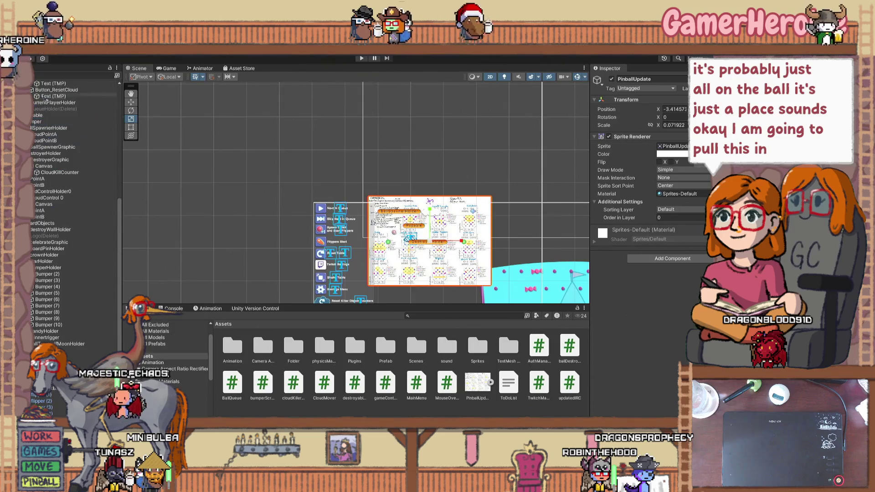
{"action": "scroll", "coordinate": [46, 114], "scroll_direction": "up", "scroll_amount": 10}
{"action": "left_click_drag", "start_coordinate": [51, 132], "coordinate": [44, 140]}
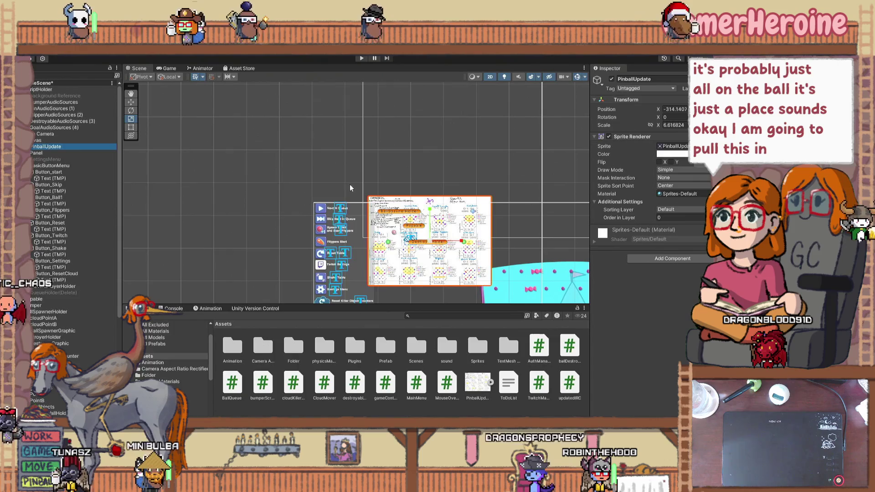
Enlarge the PinballUpdate sketch about double and move it up-left to Position X -418.5
{"action": "key", "text": "w"}
{"action": "left_click_drag", "start_coordinate": [429, 228], "coordinate": [429, 235]}
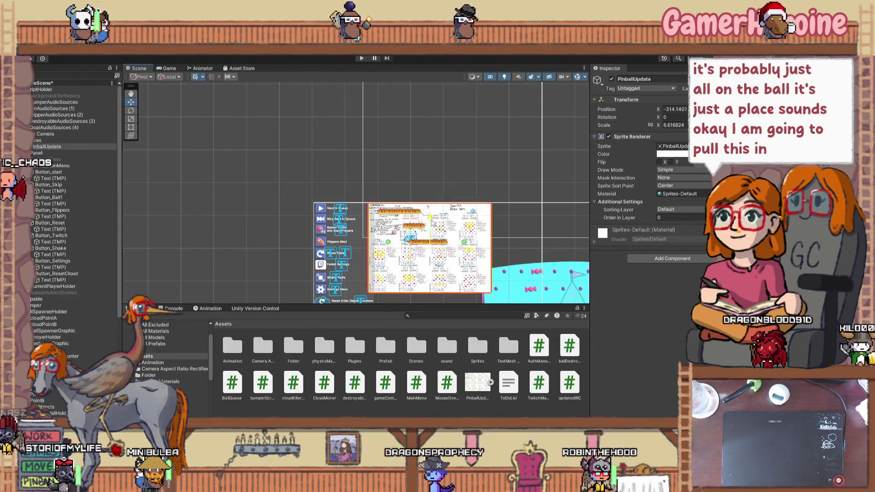
{"action": "scroll", "coordinate": [428, 248], "scroll_direction": "up", "scroll_amount": 5}
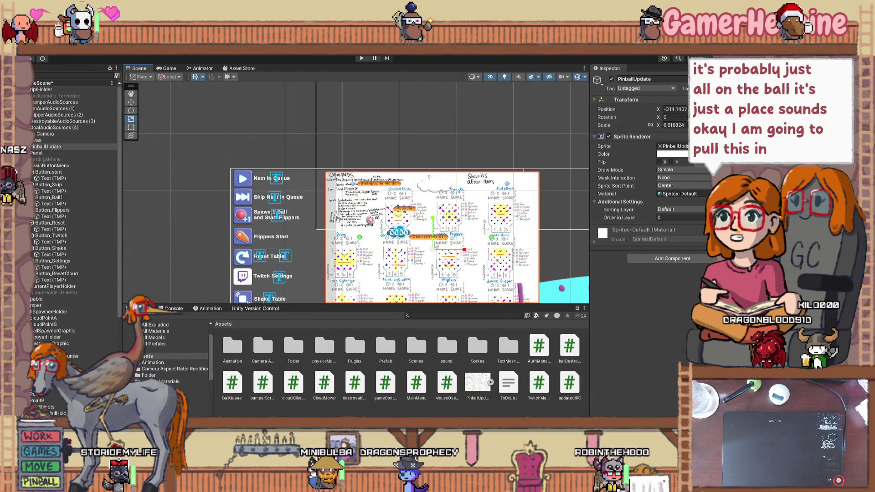
{"action": "mouse_move", "coordinate": [433, 248]}
{"action": "left_mouse_down"}
{"action": "mouse_move", "coordinate": [465, 232]}
{"action": "mouse_move", "coordinate": [413, 249]}
{"action": "mouse_move", "coordinate": [358, 346]}
{"action": "mouse_move", "coordinate": [369, 310]}
{"action": "left_mouse_up"}
{"action": "scroll", "coordinate": [374, 205], "scroll_direction": "down", "scroll_amount": 2}
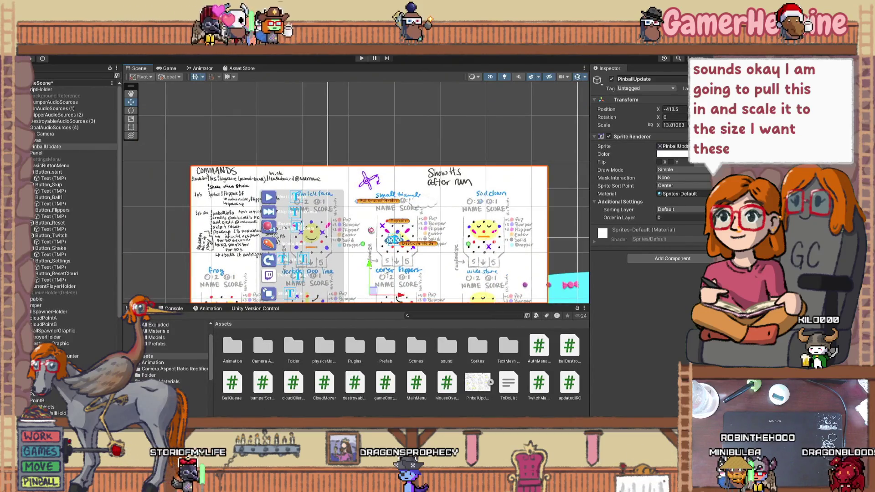
{"action": "left_click_drag", "start_coordinate": [351, 130], "coordinate": [324, 81]}
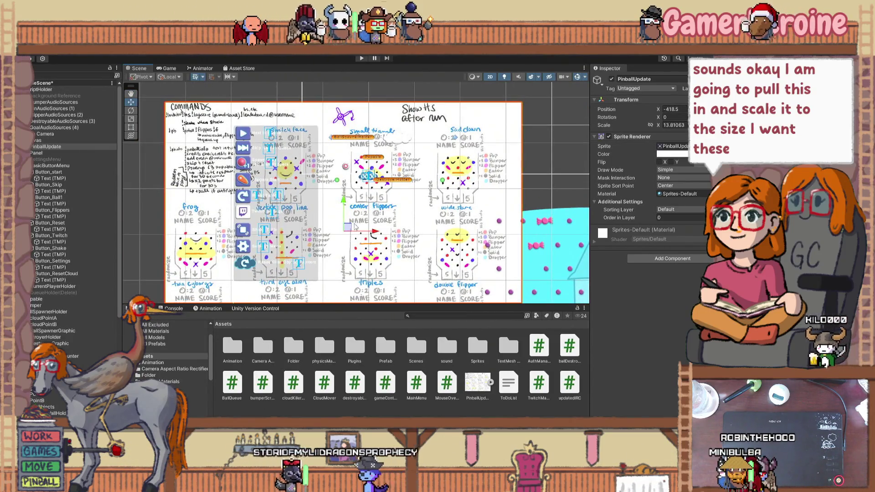
Scale the sketch up to about 16 and lower its Color alpha to semi-transparent
{"action": "left_click", "coordinate": [131, 119]}
{"action": "mouse_move", "coordinate": [344, 230]}
{"action": "left_mouse_down"}
{"action": "mouse_move", "coordinate": [363, 225]}
{"action": "mouse_move", "coordinate": [357, 233]}
{"action": "left_mouse_up"}
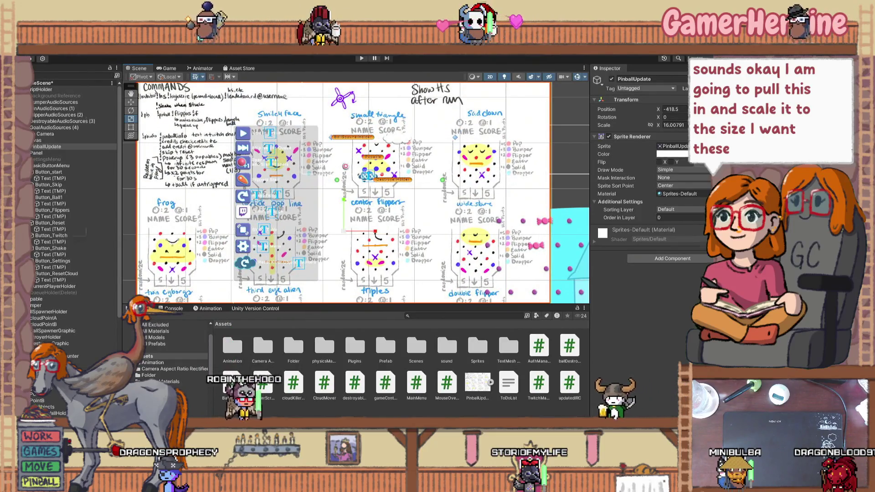
{"action": "left_click", "coordinate": [672, 154]}
{"action": "left_click_drag", "start_coordinate": [688, 215], "coordinate": [686, 209]}
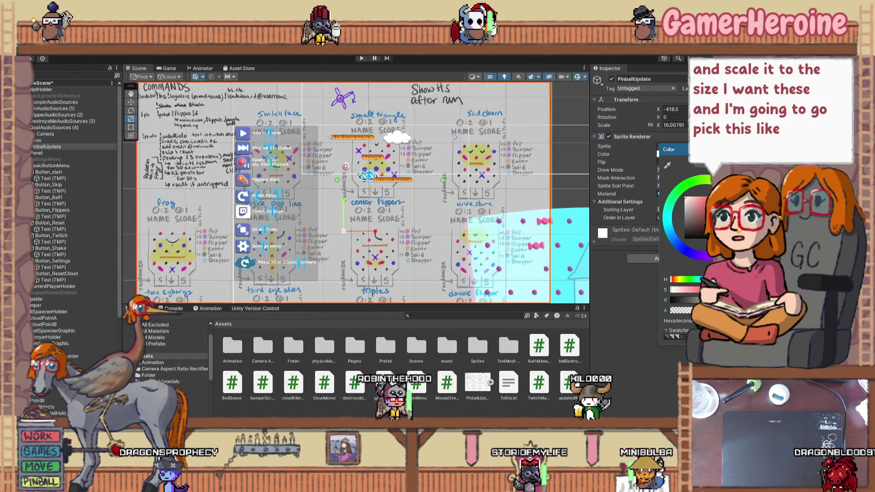
Enlarge the PinballUpdate sketch to about 26 scale and shift it to Position X -444
{"action": "left_click", "coordinate": [131, 103]}
{"action": "left_click", "coordinate": [348, 258]}
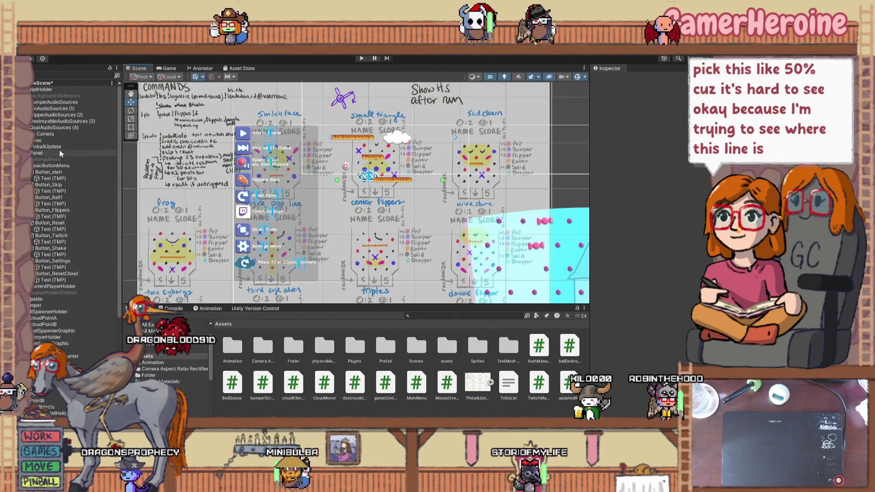
{"action": "left_click", "coordinate": [48, 146]}
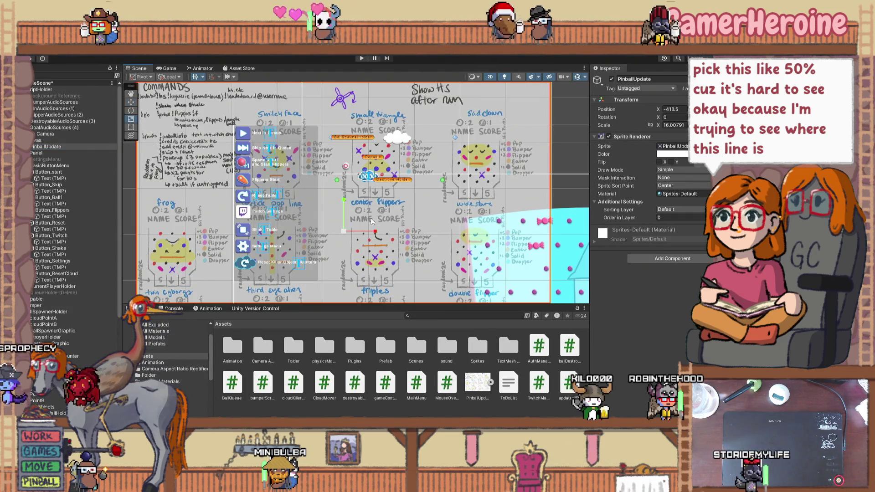
{"action": "left_click_drag", "start_coordinate": [346, 231], "coordinate": [361, 228]}
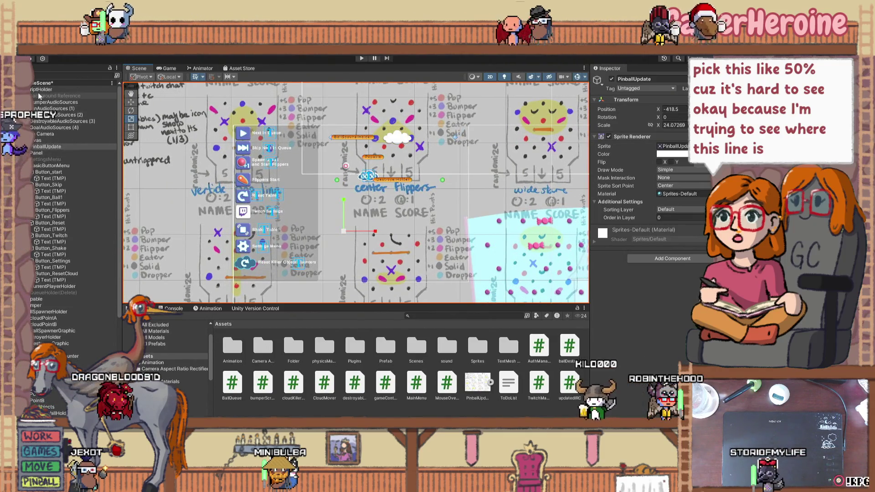
{"action": "scroll", "coordinate": [410, 200], "scroll_direction": "down", "scroll_amount": 3}
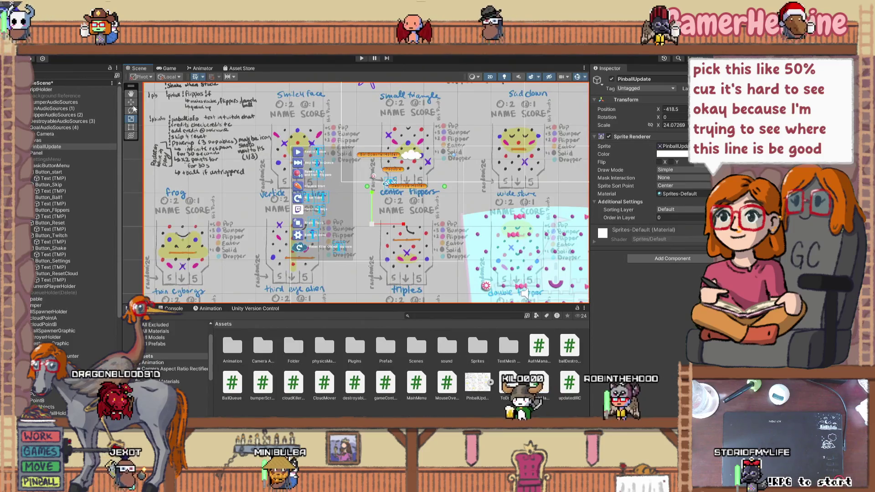
{"action": "left_click_drag", "start_coordinate": [376, 222], "coordinate": [368, 275]}
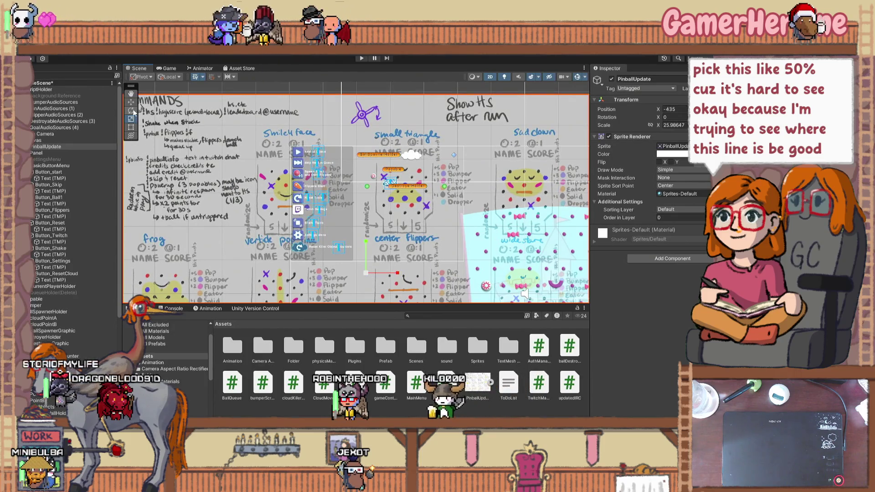
{"action": "left_click_drag", "start_coordinate": [371, 271], "coordinate": [368, 284]}
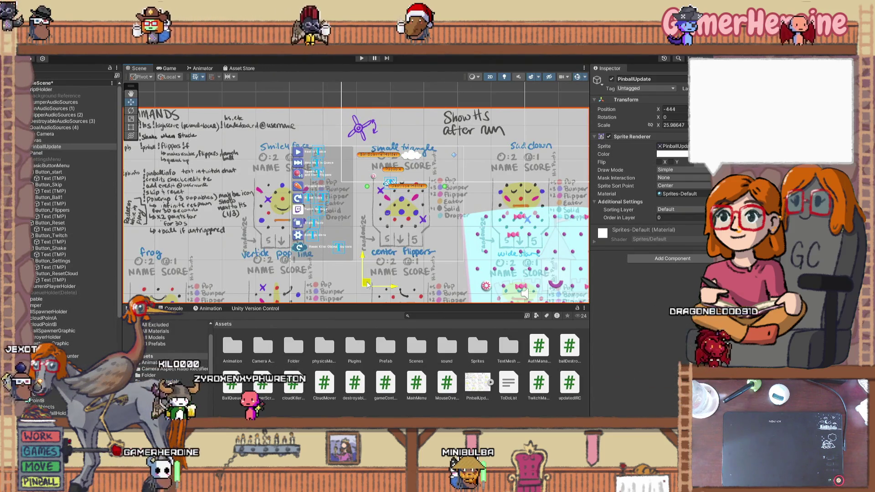
Fine-tune the PinballUpdate sketch to about 26.56 scale at Position X -443 over the table
{"action": "left_click_drag", "start_coordinate": [368, 284], "coordinate": [367, 277]}
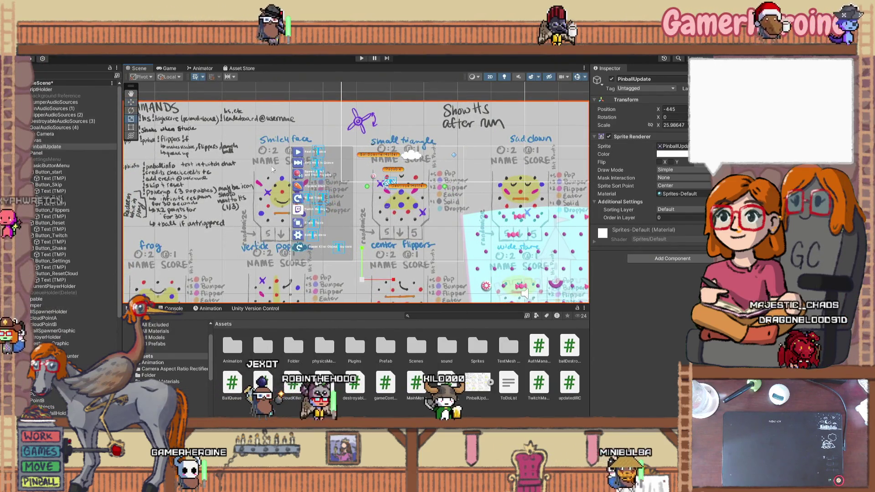
{"action": "left_click_drag", "start_coordinate": [360, 285], "coordinate": [368, 281]}
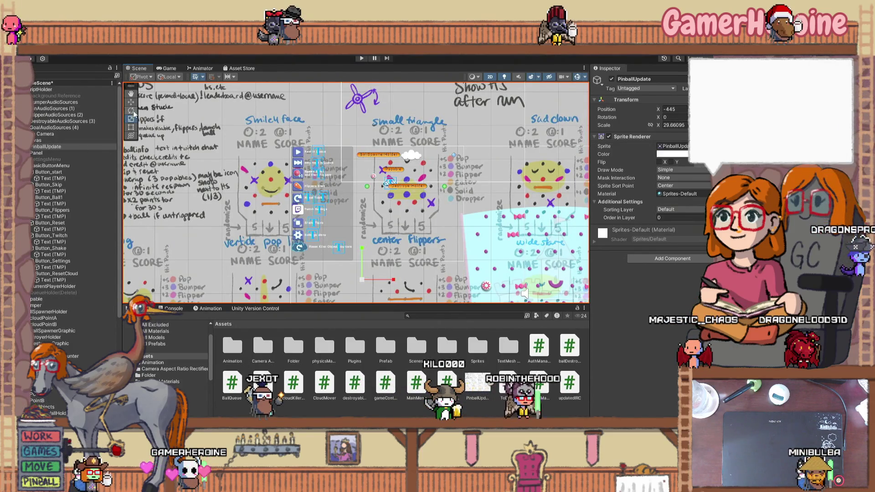
{"action": "left_click_drag", "start_coordinate": [371, 279], "coordinate": [363, 300]}
{"action": "key", "text": "r"}
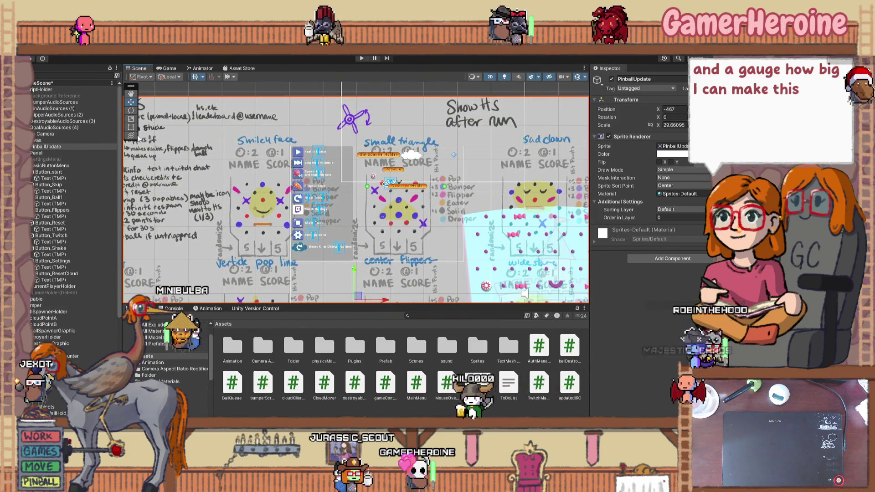
{"action": "left_click_drag", "start_coordinate": [358, 302], "coordinate": [364, 289]}
{"action": "key", "text": "w"}
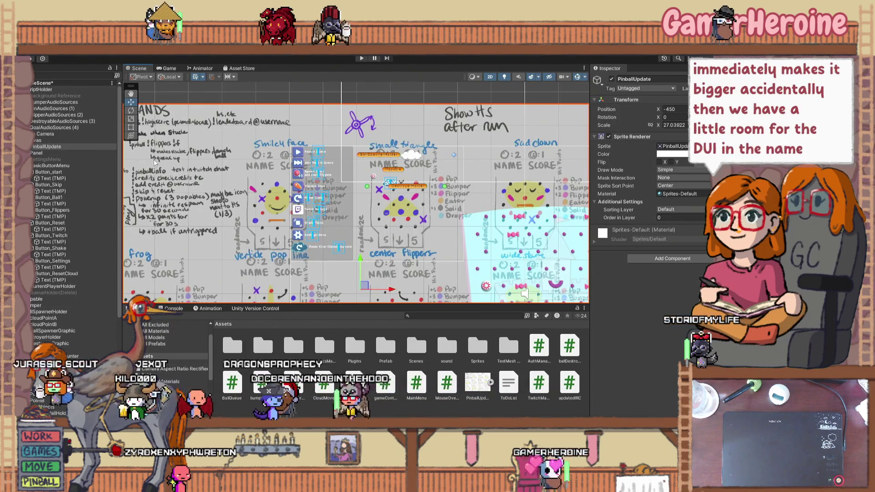
{"action": "mouse_move", "coordinate": [360, 289]}
{"action": "left_mouse_down"}
{"action": "mouse_move", "coordinate": [349, 278]}
{"action": "mouse_move", "coordinate": [369, 286]}
{"action": "left_mouse_up"}
{"action": "key", "text": "w"}
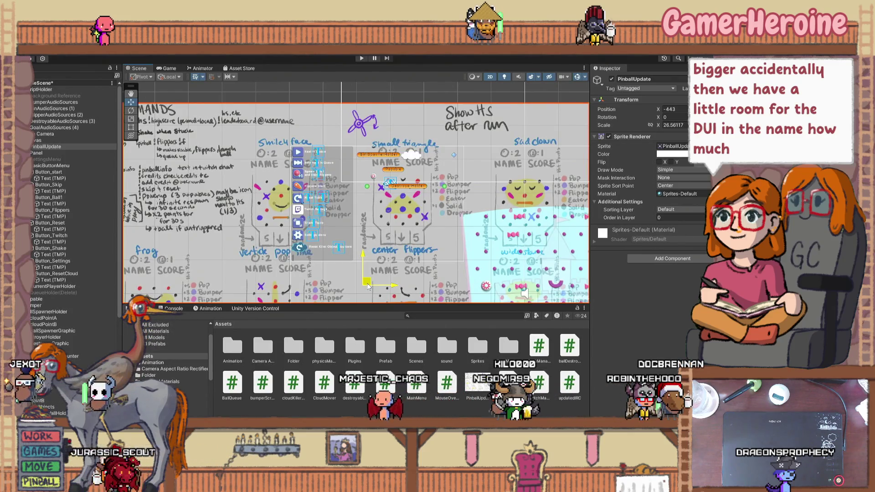
Nudge the PinballUpdate sketch left in small steps to Position X -457
{"action": "left_click_drag", "start_coordinate": [369, 286], "coordinate": [368, 286]}
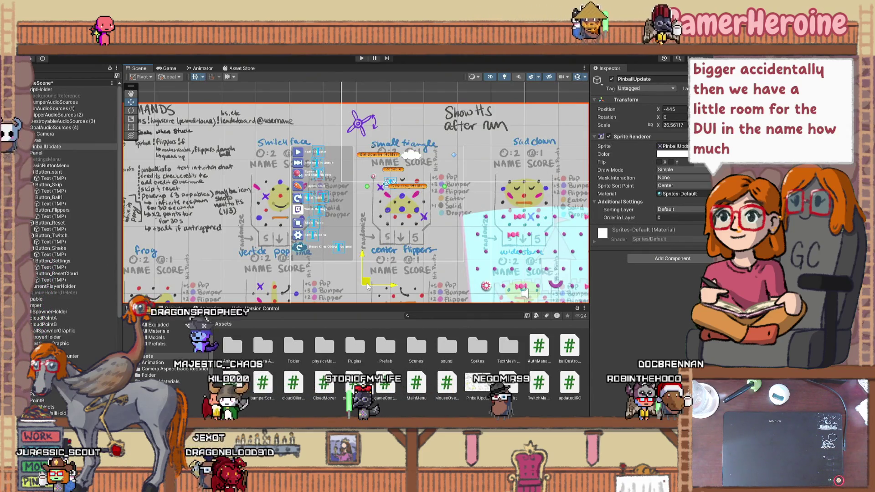
{"action": "left_click_drag", "start_coordinate": [369, 286], "coordinate": [364, 293]}
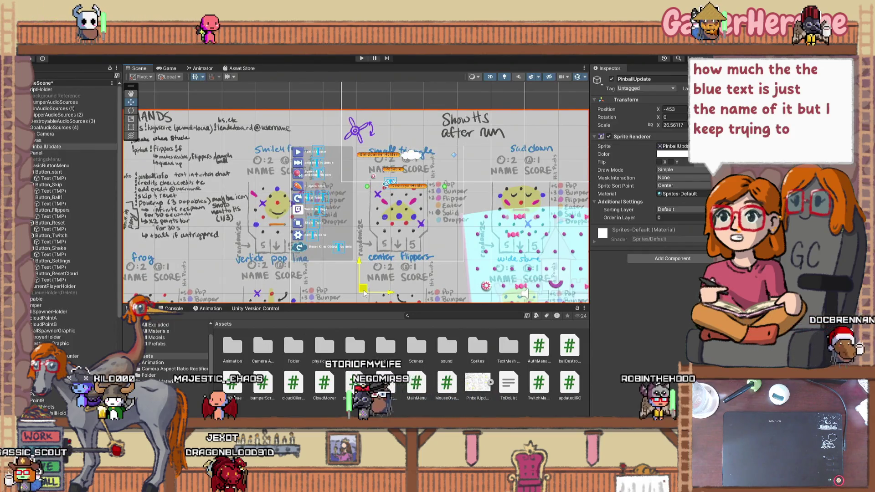
{"action": "mouse_move", "coordinate": [364, 293]}
{"action": "left_mouse_down"}
{"action": "mouse_move", "coordinate": [363, 277]}
{"action": "mouse_move", "coordinate": [363, 286]}
{"action": "left_mouse_up"}
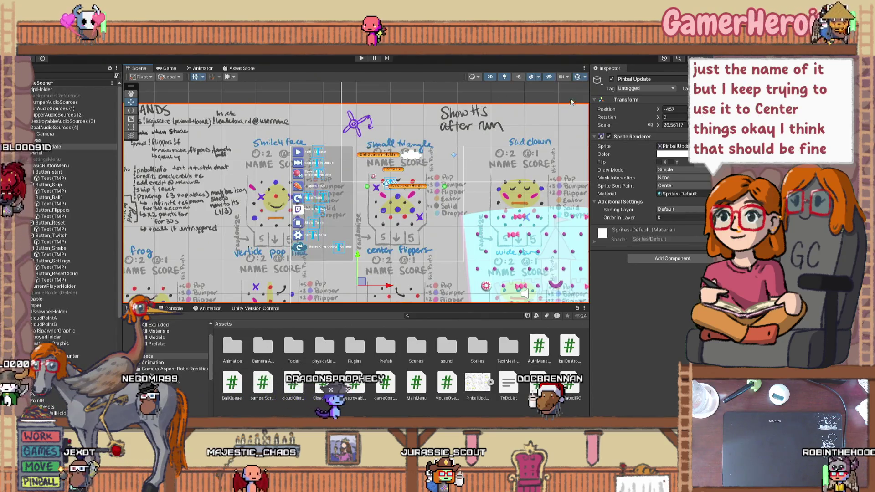
Lower the sketch's alpha, rename it PinballUpdate(delete later), and move it right to X -119
{"action": "left_click", "coordinate": [672, 154]}
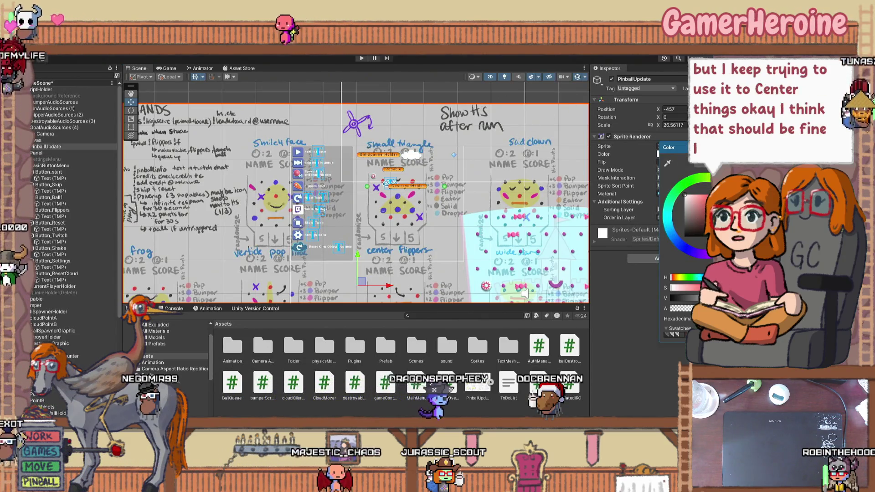
{"action": "left_click_drag", "start_coordinate": [697, 308], "coordinate": [686, 309]}
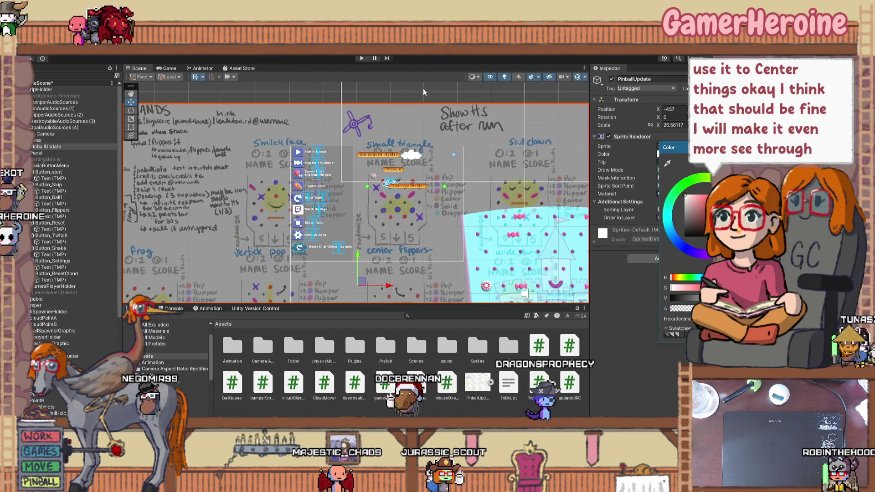
{"action": "left_click", "coordinate": [54, 147]}
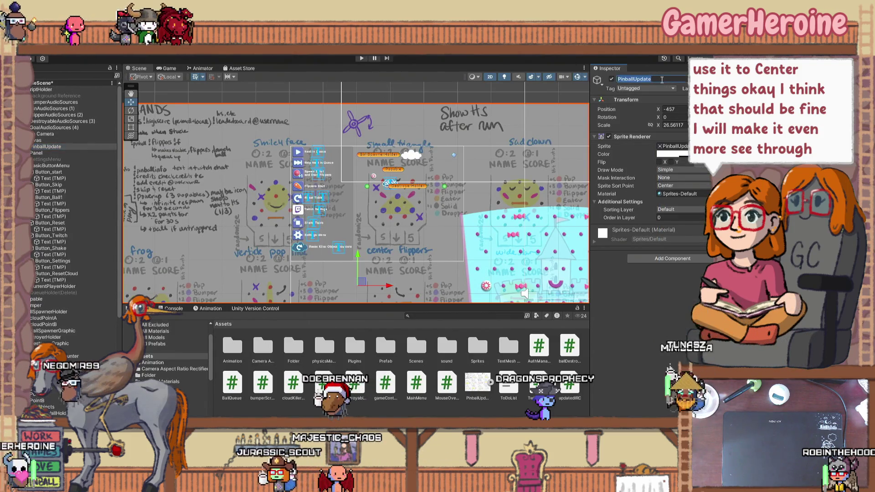
{"action": "type", "text": "("}
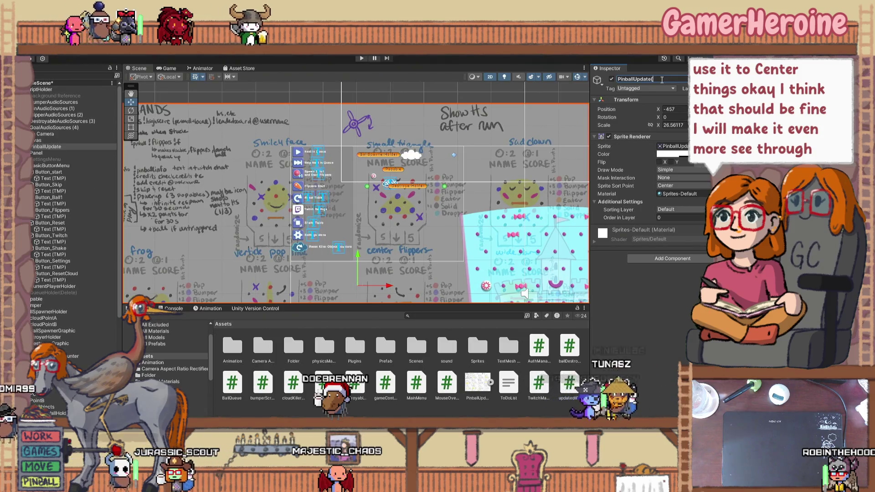
{"action": "type", "text": "delete later)"}
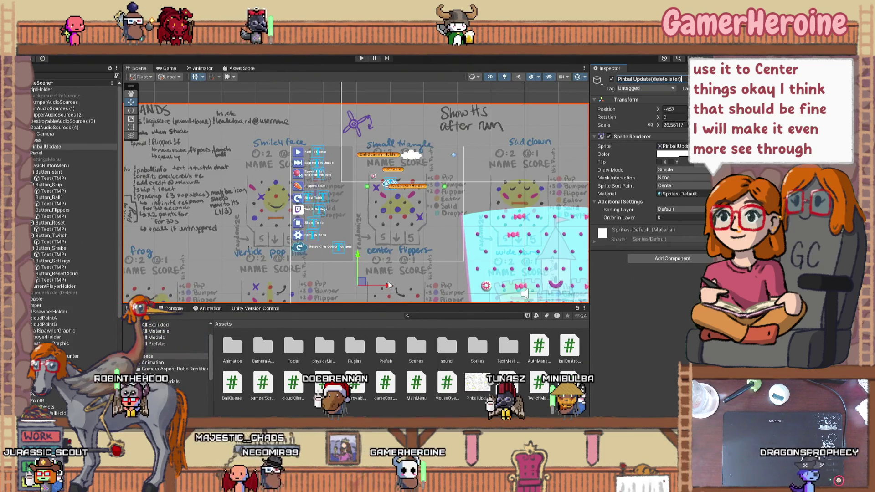
{"action": "left_click_drag", "start_coordinate": [389, 286], "coordinate": [513, 289]}
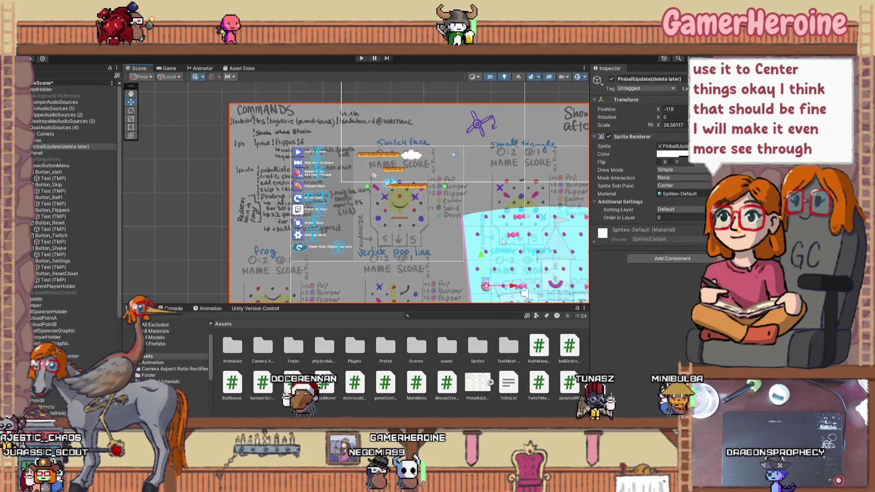
Move PointB and PointA down beside the blue dots, to X -1.32 and -0.03
{"action": "left_click", "coordinate": [409, 156]}
{"action": "scroll", "coordinate": [388, 183], "scroll_direction": "up", "scroll_amount": 5}
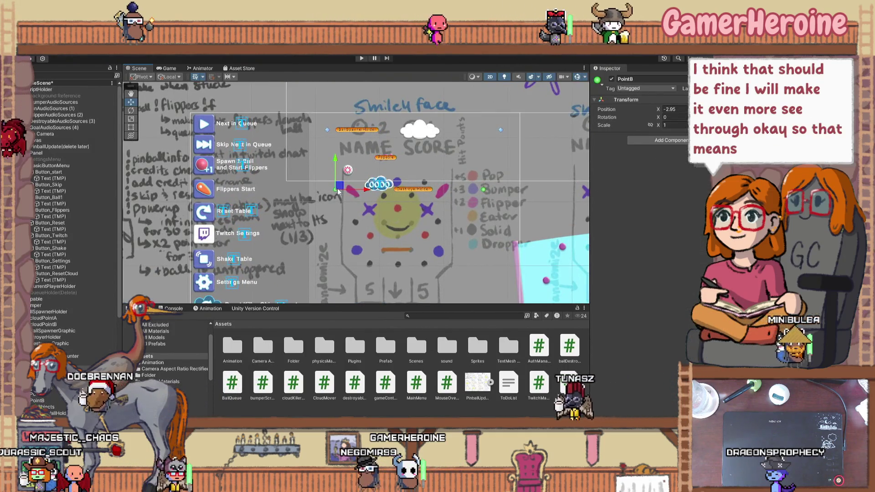
{"action": "left_click", "coordinate": [336, 189]}
{"action": "scroll", "coordinate": [384, 212], "scroll_direction": "down", "scroll_amount": 3}
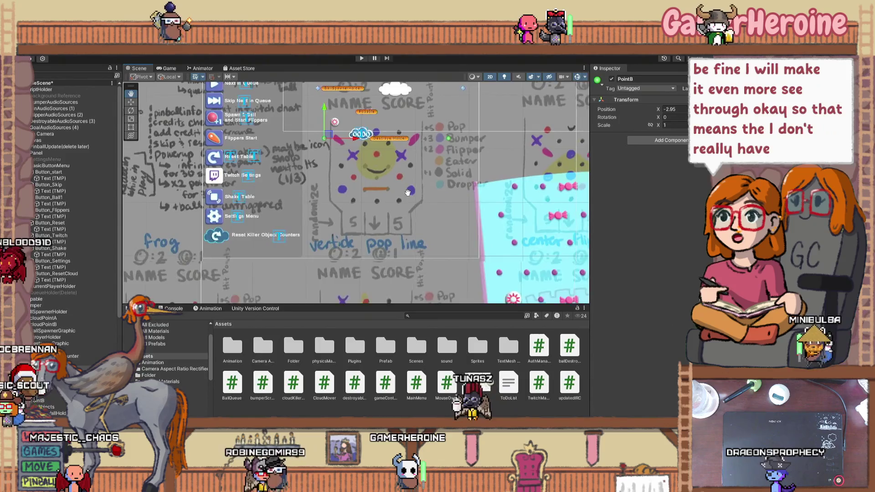
{"action": "scroll", "coordinate": [378, 210], "scroll_direction": "up", "scroll_amount": 2}
{"action": "left_click_drag", "start_coordinate": [378, 210], "coordinate": [409, 225]}
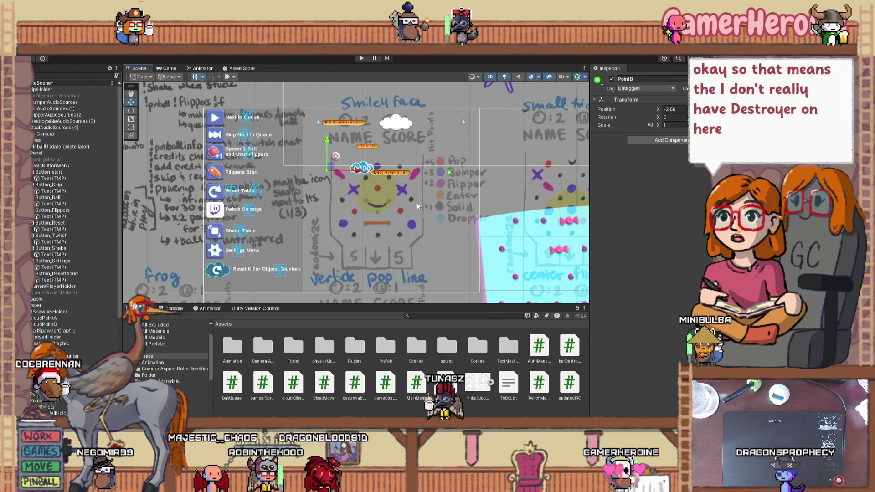
{"action": "mouse_move", "coordinate": [340, 194]}
{"action": "left_mouse_down"}
{"action": "mouse_move", "coordinate": [365, 220]}
{"action": "mouse_move", "coordinate": [400, 220]}
{"action": "left_mouse_up"}
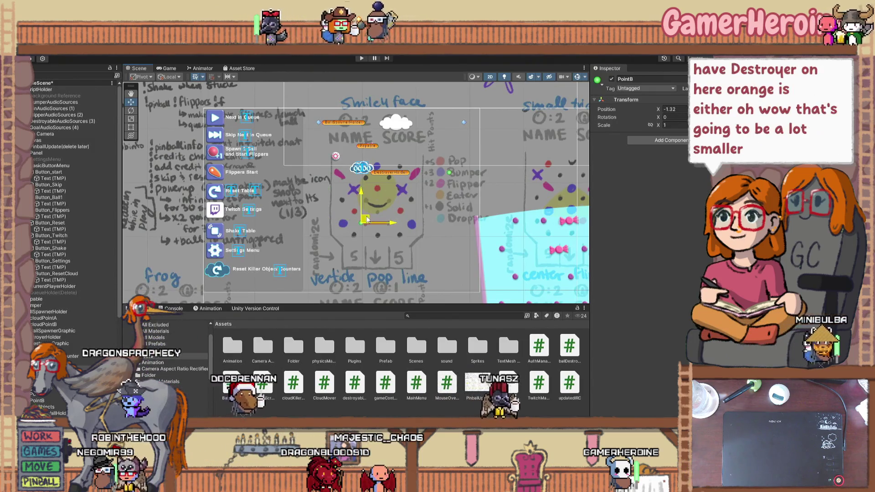
{"action": "left_click_drag", "start_coordinate": [450, 173], "coordinate": [398, 220]}
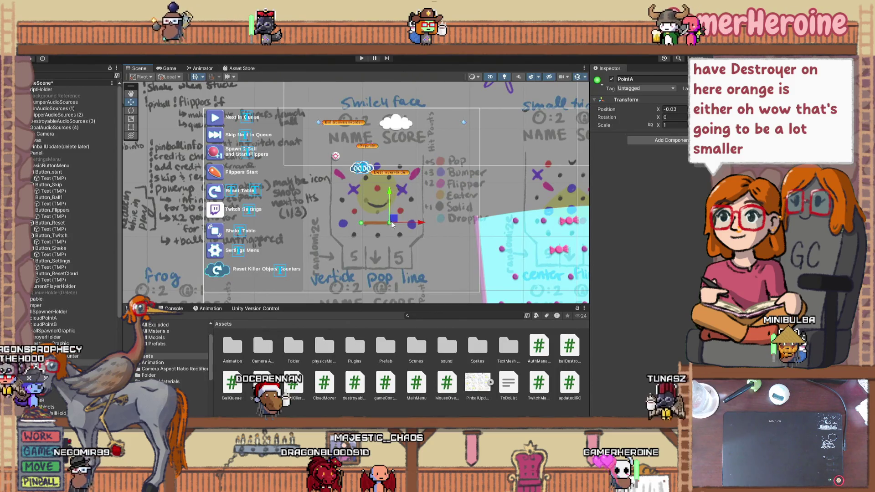
{"action": "scroll", "coordinate": [417, 220], "scroll_direction": "up", "scroll_amount": 1}
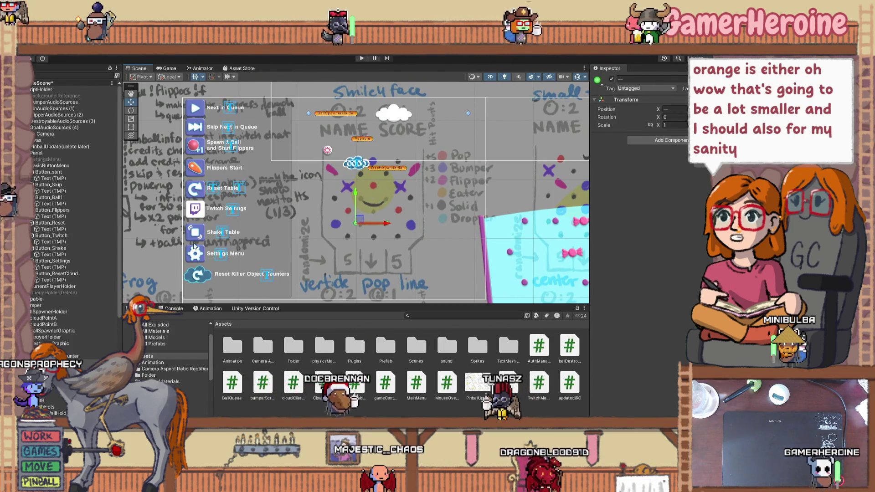
Give PointA an orange icon, then check the cloud graphic, kill counter and PointB
{"action": "left_click", "coordinate": [597, 81]}
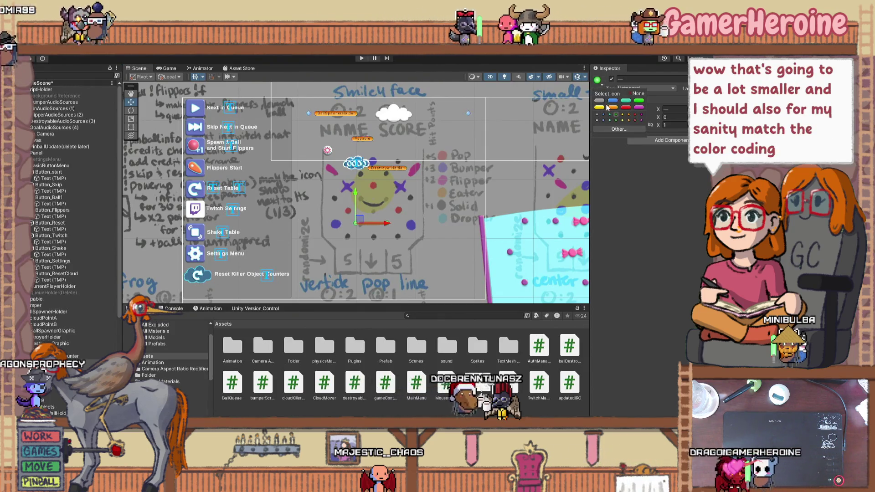
{"action": "left_click", "coordinate": [628, 115]}
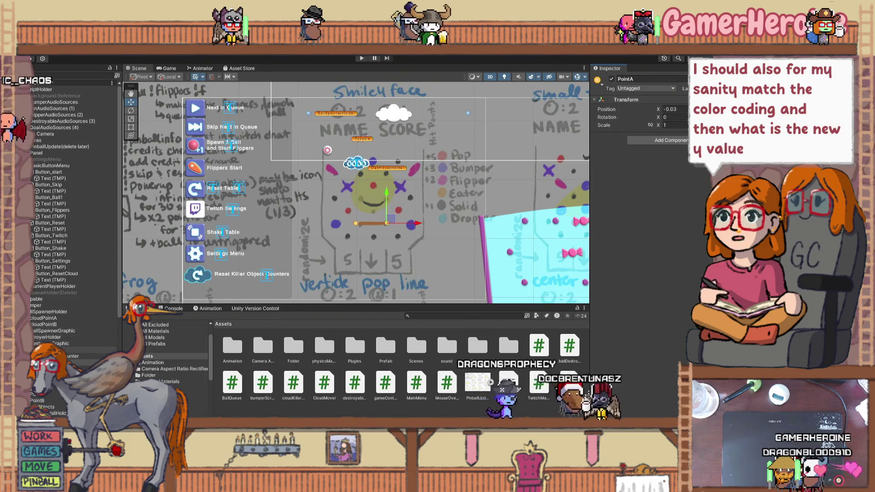
{"action": "left_click", "coordinate": [355, 163]}
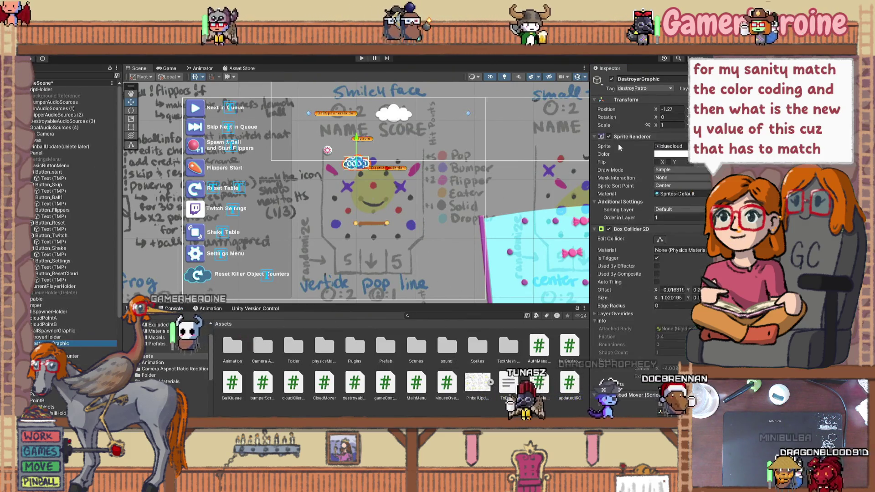
{"action": "left_click", "coordinate": [66, 329], "text": "ctrl"}
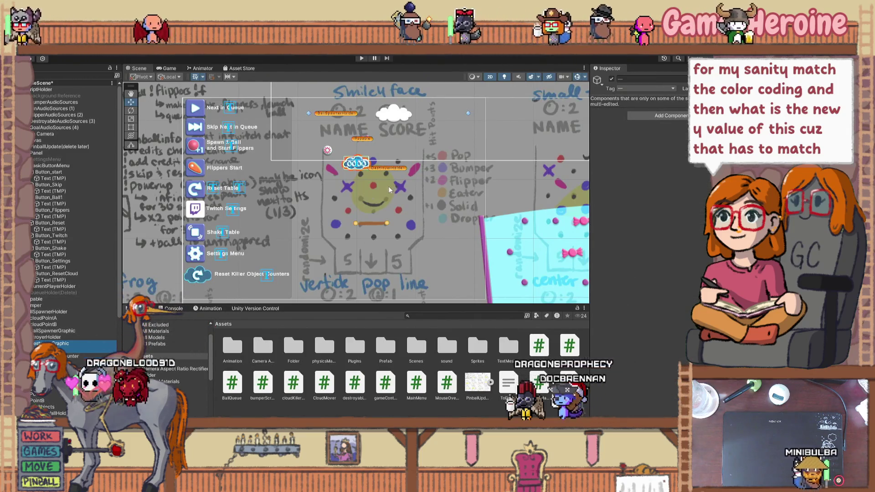
{"action": "left_click", "coordinate": [69, 344]}
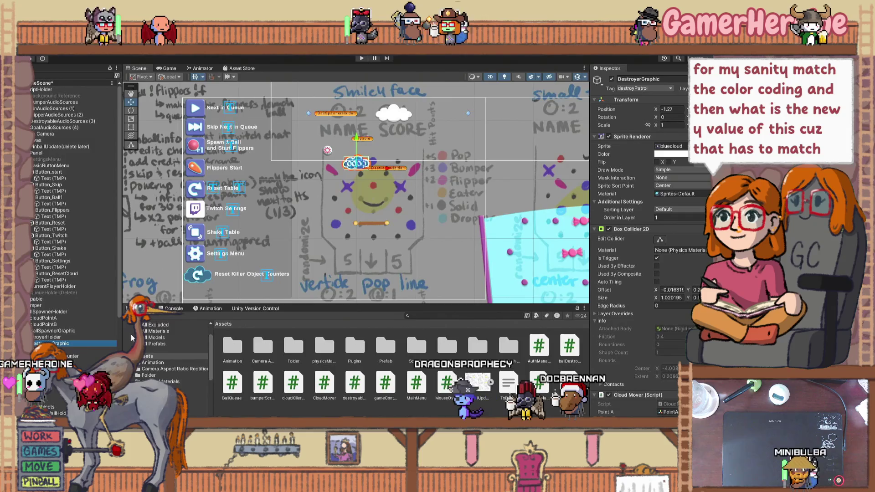
{"action": "left_click", "coordinate": [50, 356]}
{"action": "left_click", "coordinate": [44, 324]}
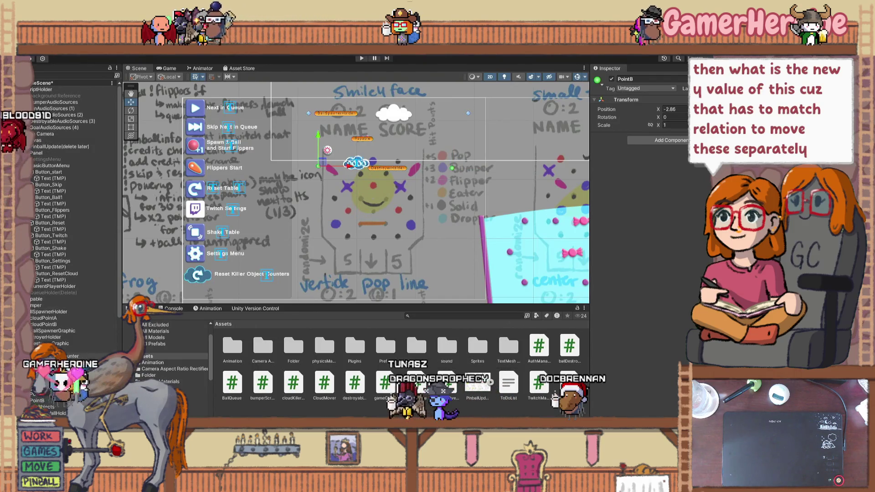
Lower the DestroyerHolder slightly and slide PointA left to Position X -0.09
{"action": "left_click", "coordinate": [54, 337]}
{"action": "left_click_drag", "start_coordinate": [384, 148], "coordinate": [389, 147]}
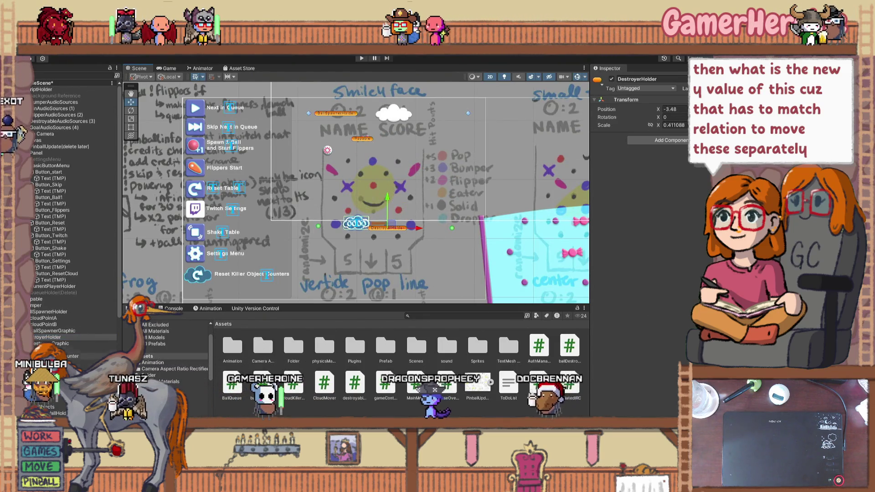
{"action": "left_click_drag", "start_coordinate": [483, 228], "coordinate": [439, 231]}
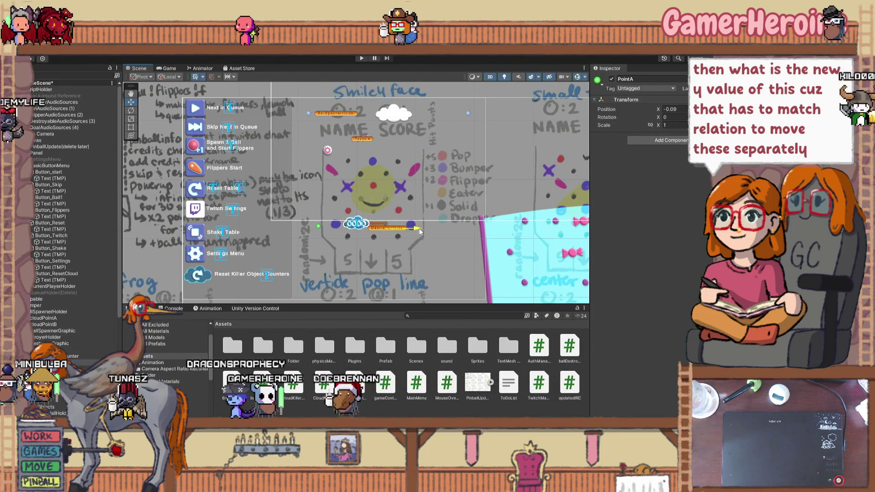
{"action": "left_click", "coordinate": [354, 228]}
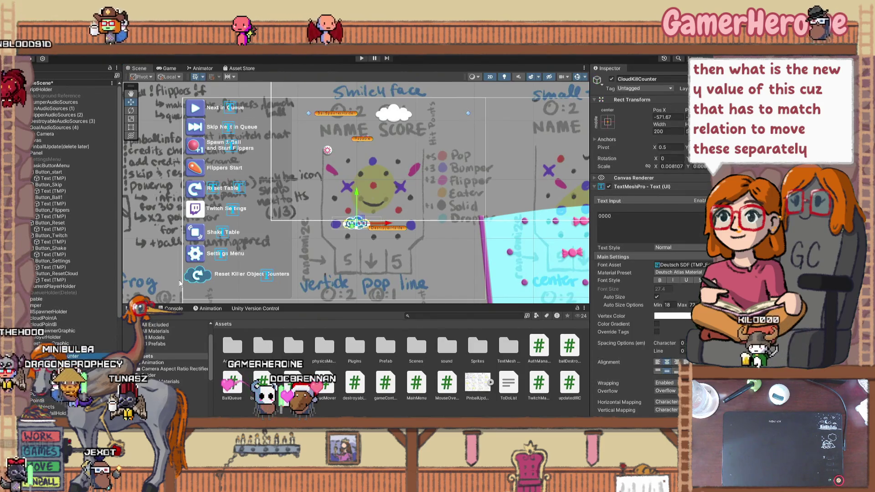
{"action": "left_click", "coordinate": [66, 356], "text": "ctrl"}
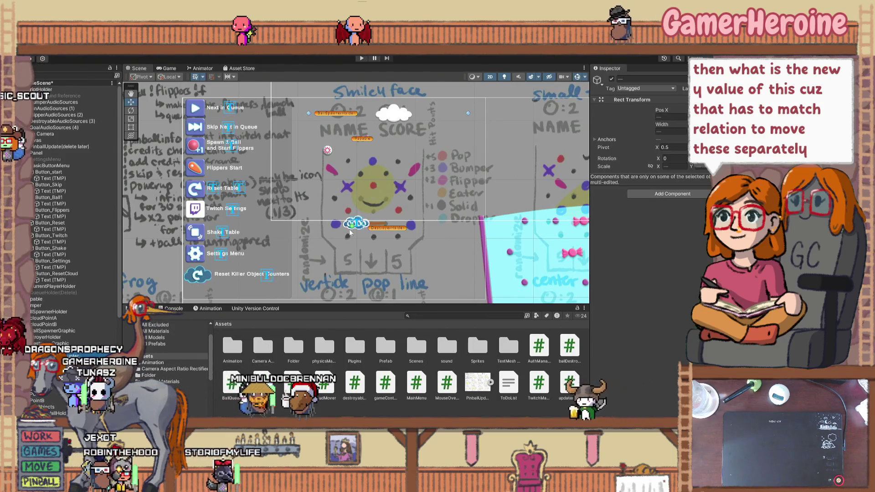
{"action": "scroll", "coordinate": [345, 208], "scroll_direction": "down", "scroll_amount": 6}
{"action": "scroll", "coordinate": [345, 207], "scroll_direction": "up", "scroll_amount": 2}
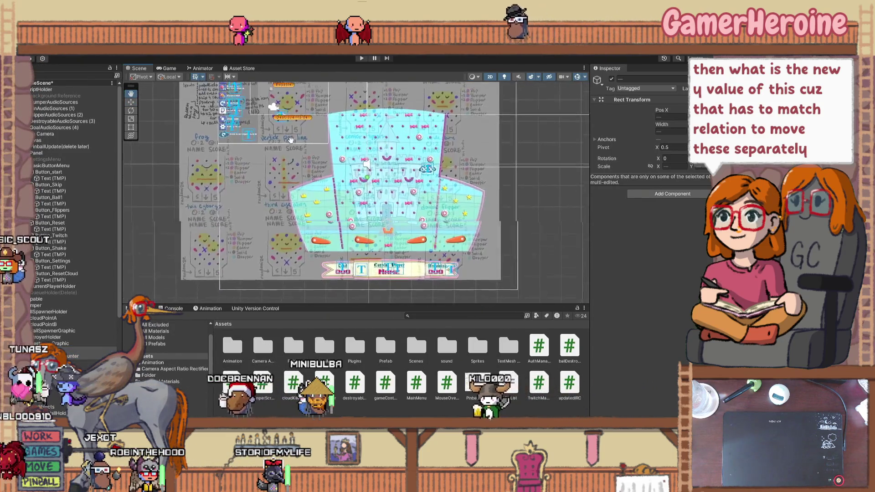
{"action": "scroll", "coordinate": [345, 207], "scroll_direction": "down", "scroll_amount": 3}
{"action": "mouse_move", "coordinate": [345, 207]}
{"action": "left_mouse_down"}
{"action": "mouse_move", "coordinate": [431, 331]}
{"action": "mouse_move", "coordinate": [424, 267]}
{"action": "left_mouse_up"}
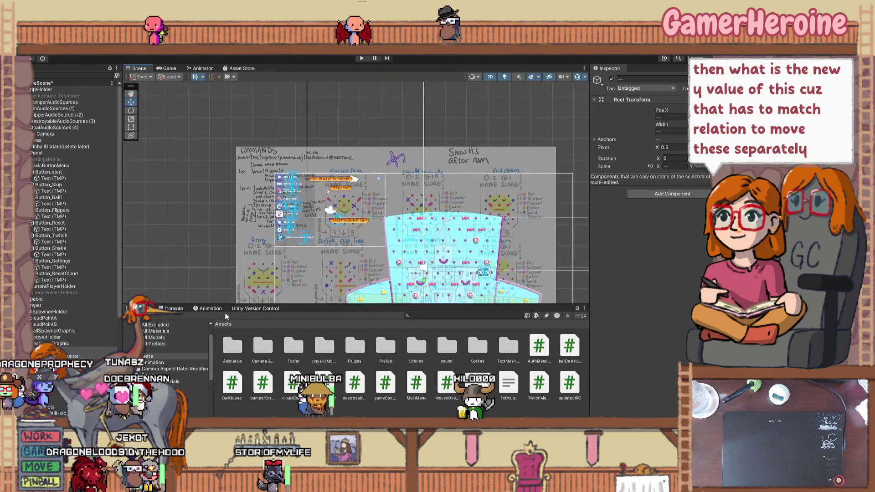
{"action": "scroll", "coordinate": [337, 217], "scroll_direction": "up", "scroll_amount": 8}
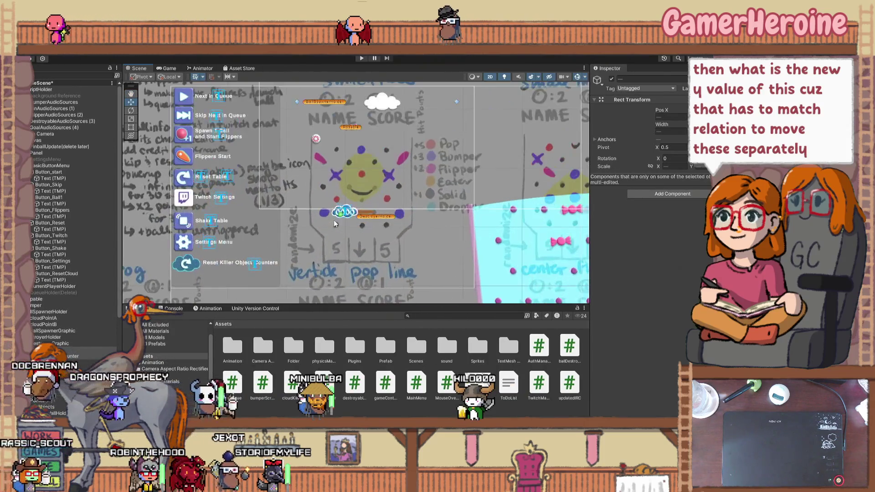
{"action": "scroll", "coordinate": [337, 217], "scroll_direction": "up", "scroll_amount": 2}
{"action": "left_click", "coordinate": [71, 351]}
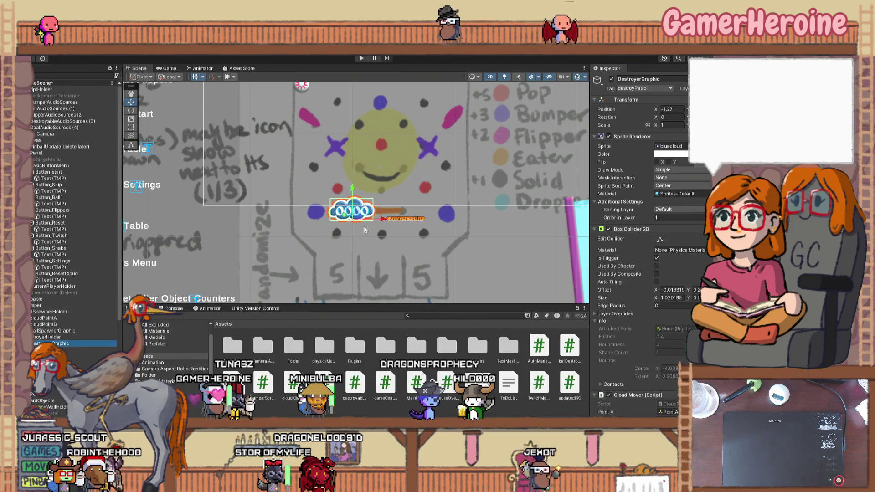
{"action": "scroll", "coordinate": [368, 236], "scroll_direction": "up", "scroll_amount": 5}
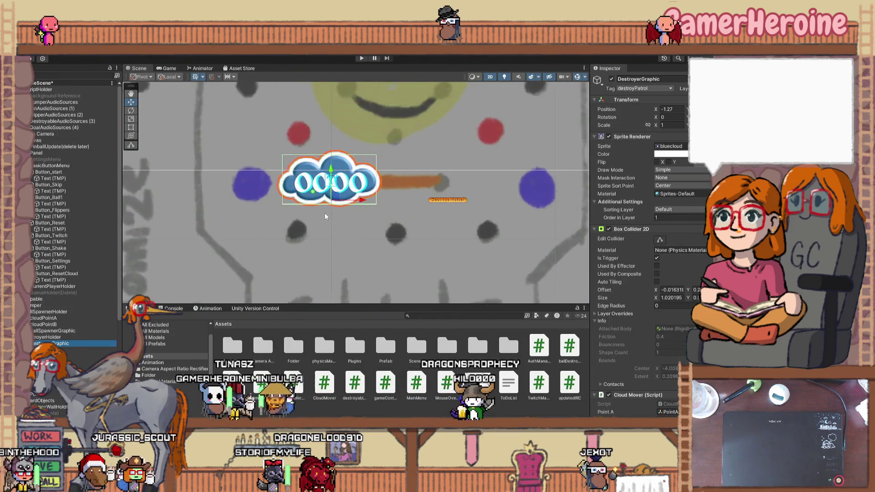
{"action": "scroll", "coordinate": [325, 216], "scroll_direction": "up", "scroll_amount": 1}
{"action": "left_click", "coordinate": [309, 187]}
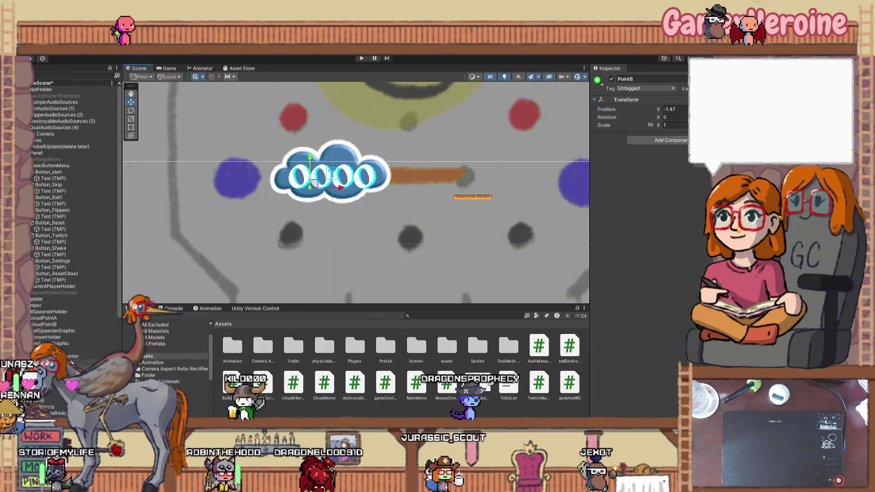
{"action": "left_click", "coordinate": [359, 173]}
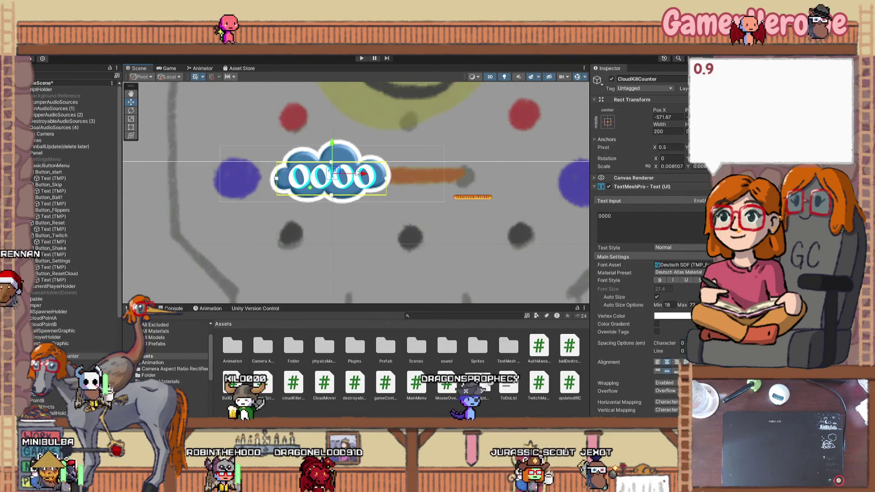
{"action": "left_click", "coordinate": [269, 206]}
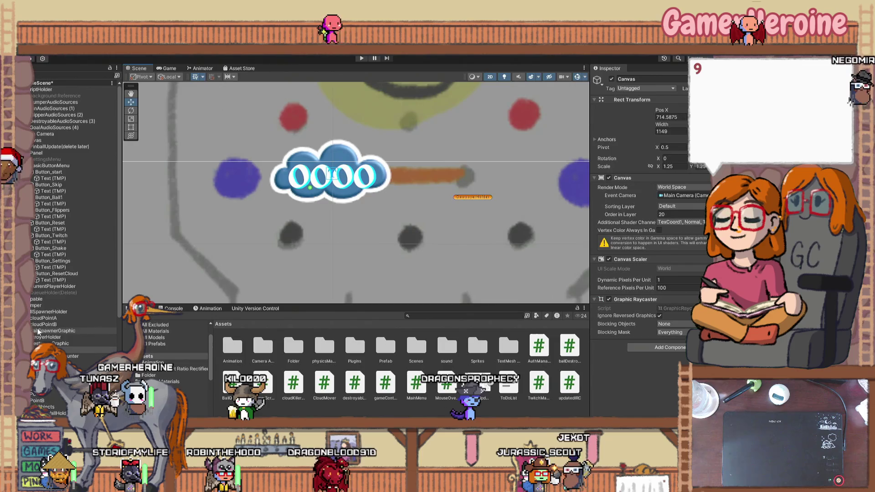
{"action": "left_click", "coordinate": [49, 337]}
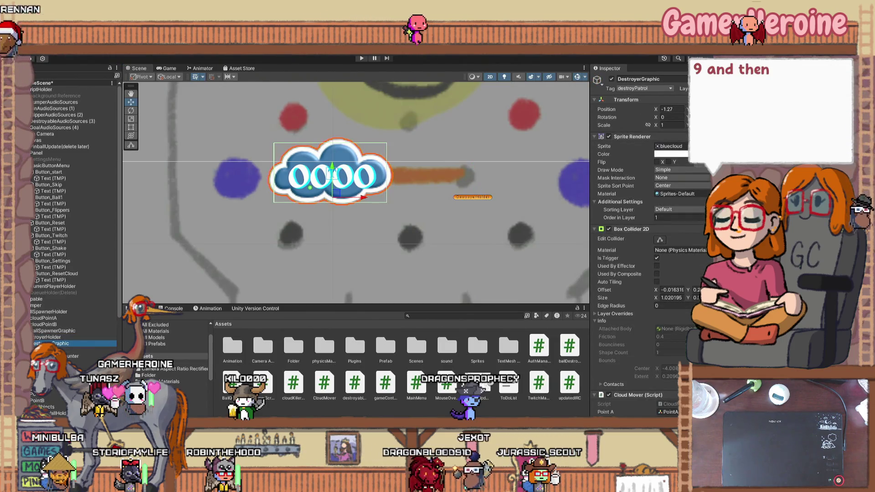
{"action": "scroll", "coordinate": [327, 252], "scroll_direction": "down", "scroll_amount": 1}
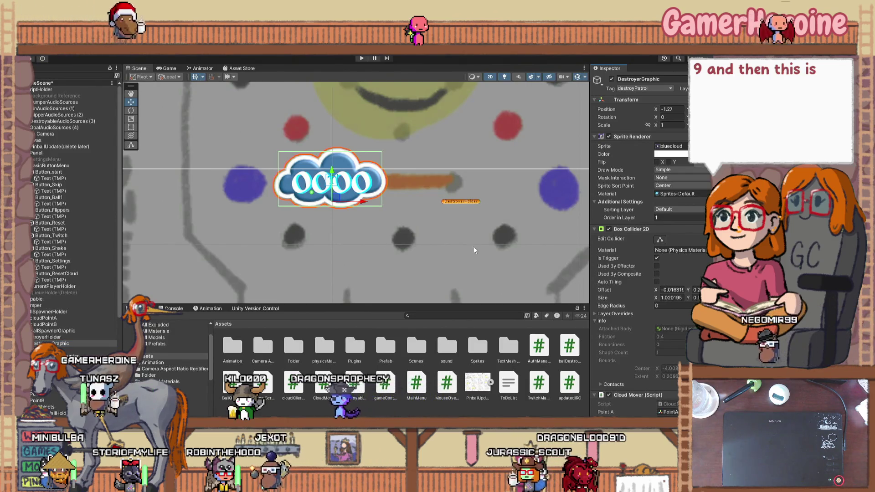
{"action": "scroll", "coordinate": [460, 273], "scroll_direction": "down", "scroll_amount": 2}
{"action": "scroll", "coordinate": [410, 276], "scroll_direction": "down", "scroll_amount": 1}
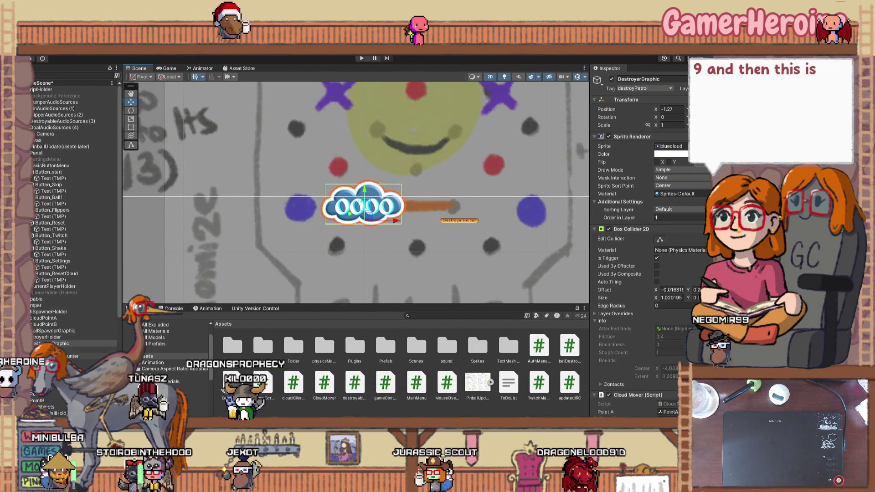
{"action": "left_click", "coordinate": [60, 362]}
Give both selected path points orange icons
{"action": "left_click", "coordinate": [39, 400], "text": "ctrl"}
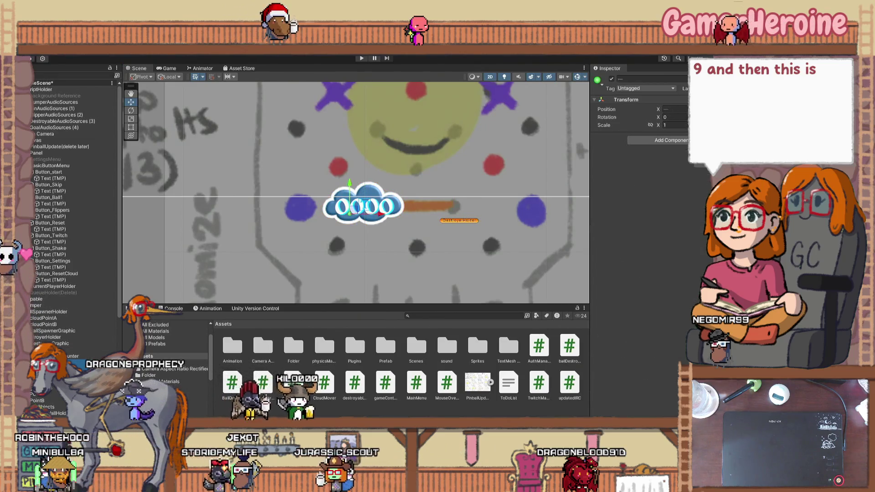
{"action": "left_click", "coordinate": [600, 82]}
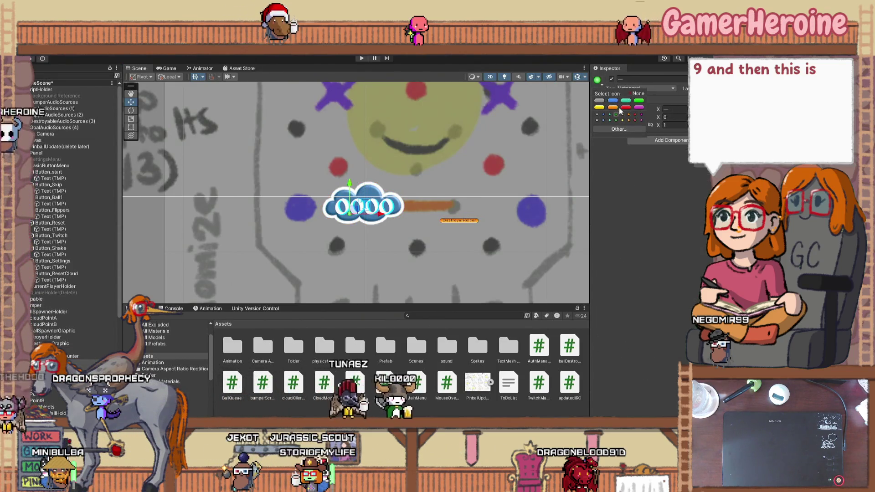
{"action": "left_click", "coordinate": [629, 115]}
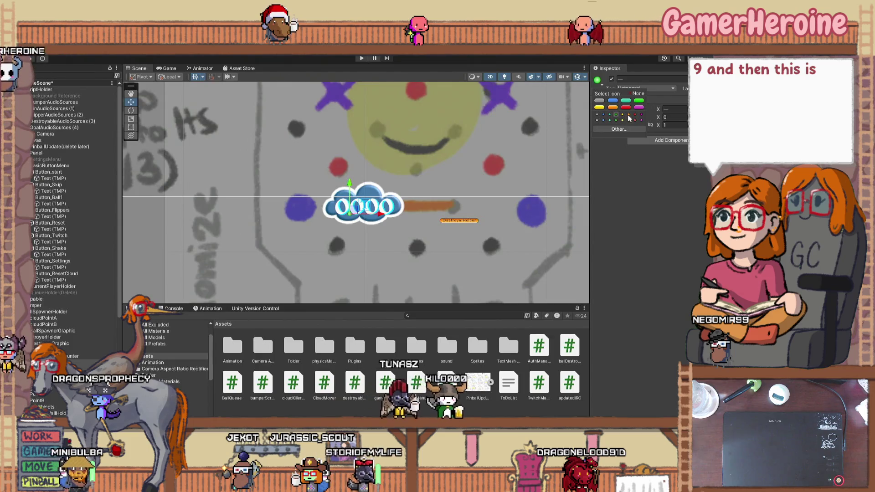
{"action": "left_click", "coordinate": [463, 222]}
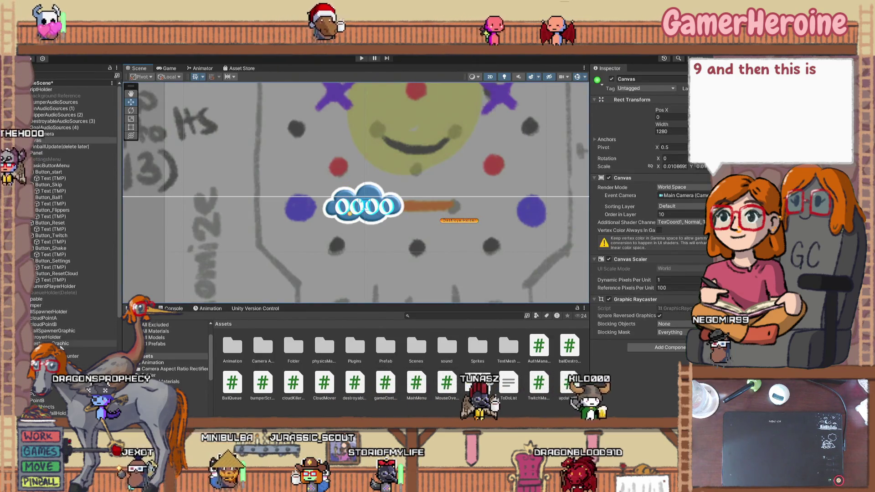
Move PointA down level with the destroyer holder, at Position X -0.08
{"action": "left_click", "coordinate": [63, 338]}
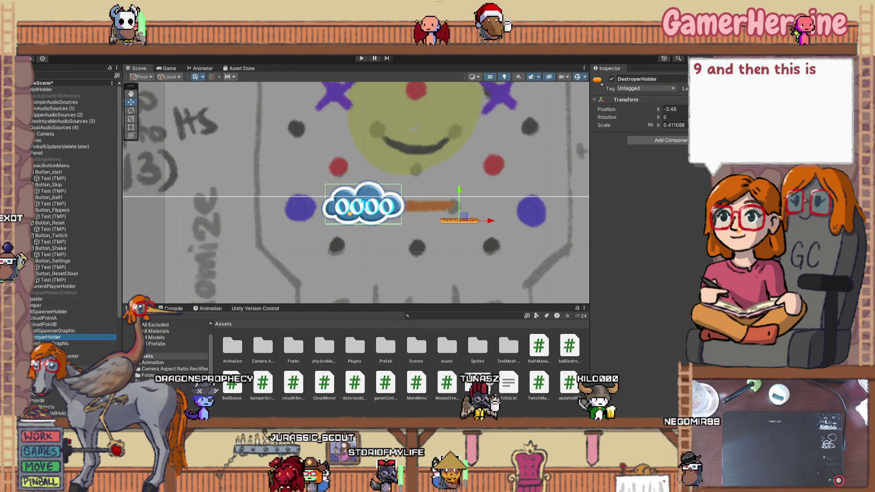
{"action": "left_click", "coordinate": [45, 365]}
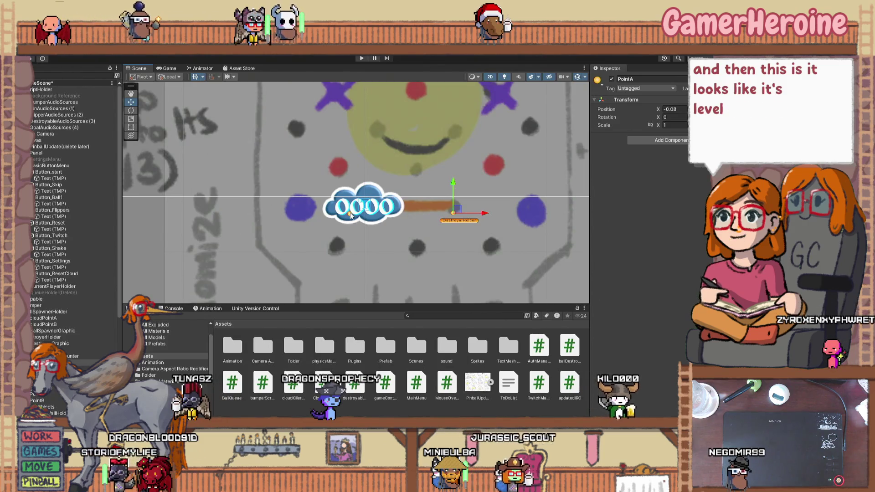
{"action": "left_click", "coordinate": [458, 218]}
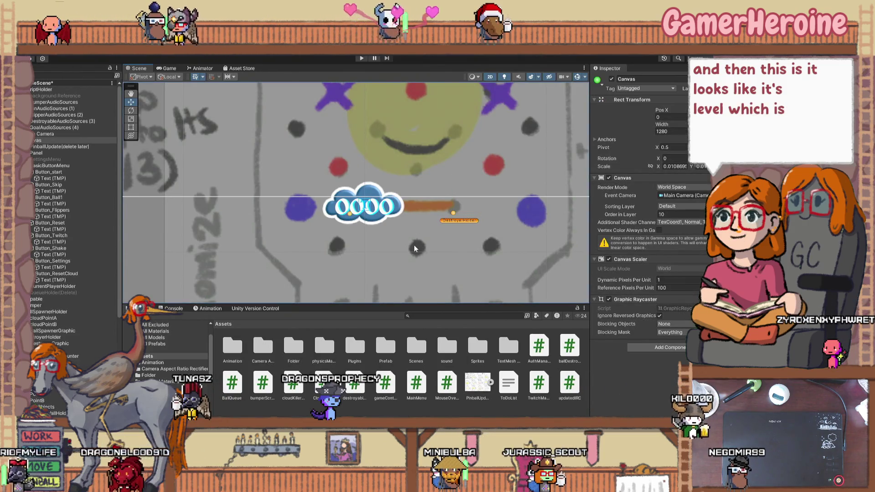
{"action": "left_click", "coordinate": [455, 210]}
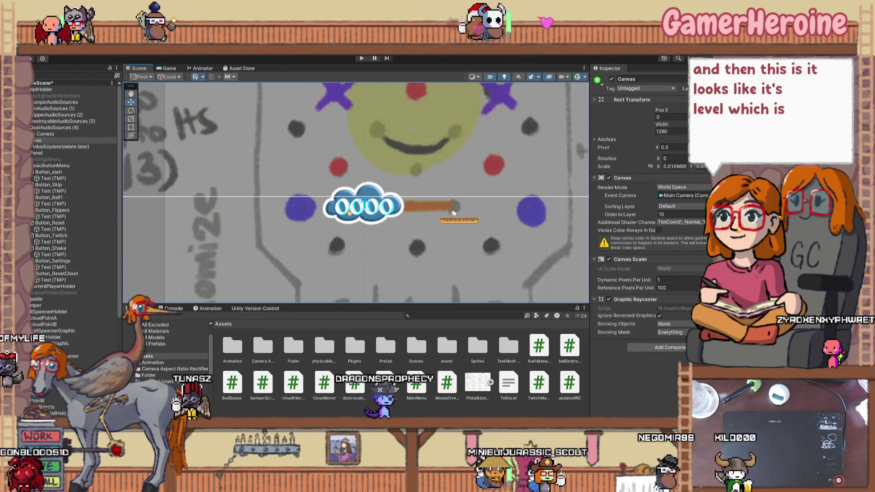
{"action": "left_click", "coordinate": [452, 212]}
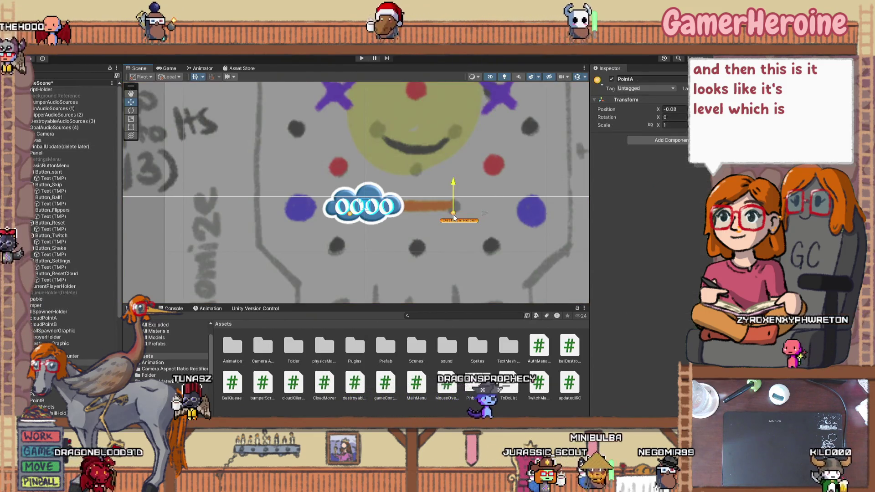
{"action": "left_click_drag", "start_coordinate": [453, 196], "coordinate": [452, 203]}
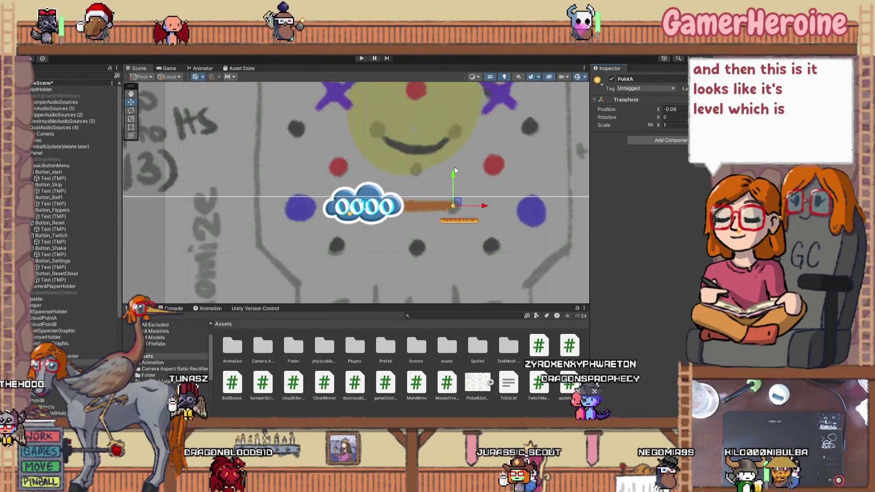
Inspect PointB, the CloudKillCounter text and the DestroyerGraphic cloud
{"action": "left_click", "coordinate": [351, 216]}
{"action": "left_click", "coordinate": [351, 218]}
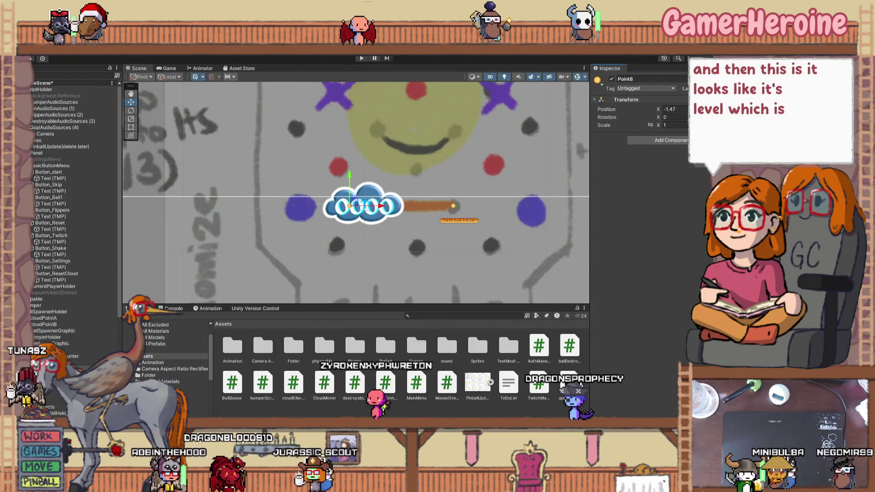
{"action": "left_click", "coordinate": [371, 218]}
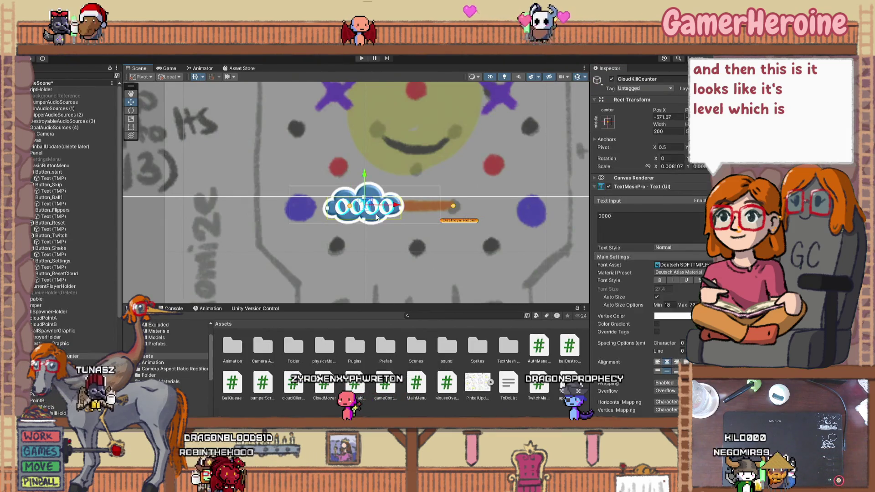
{"action": "left_click", "coordinate": [70, 344]}
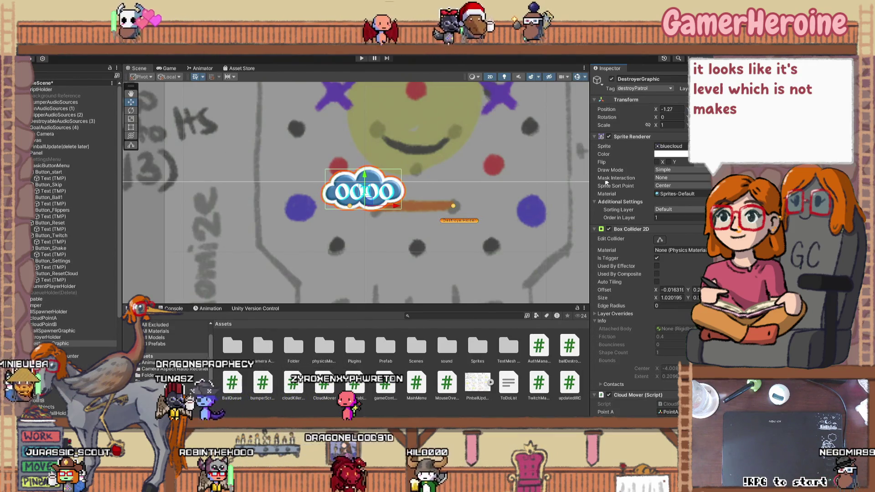
Move the DestroyerHolder left and up so it sits beneath the cloud counter
{"action": "left_click", "coordinate": [644, 136]}
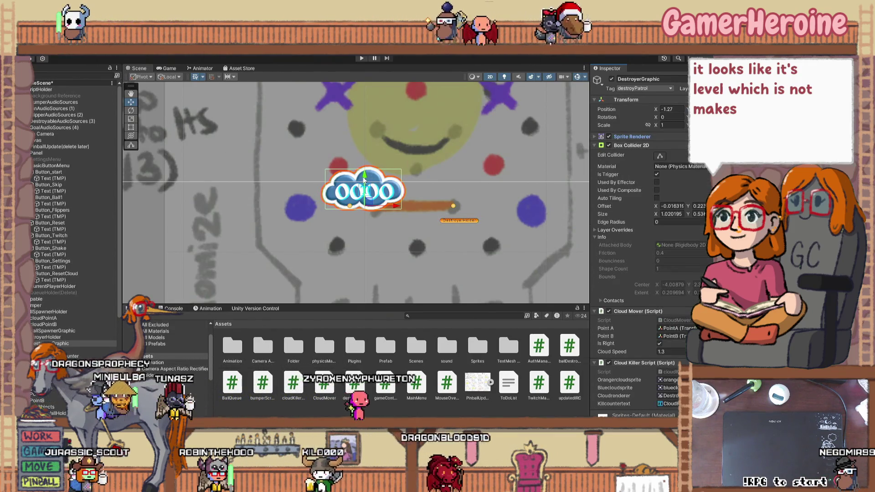
{"action": "left_click", "coordinate": [595, 136]}
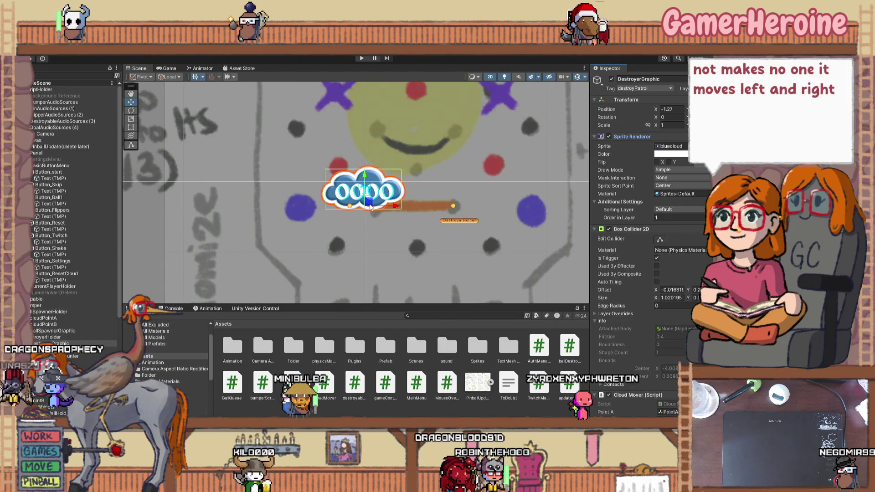
{"action": "left_click", "coordinate": [452, 221]}
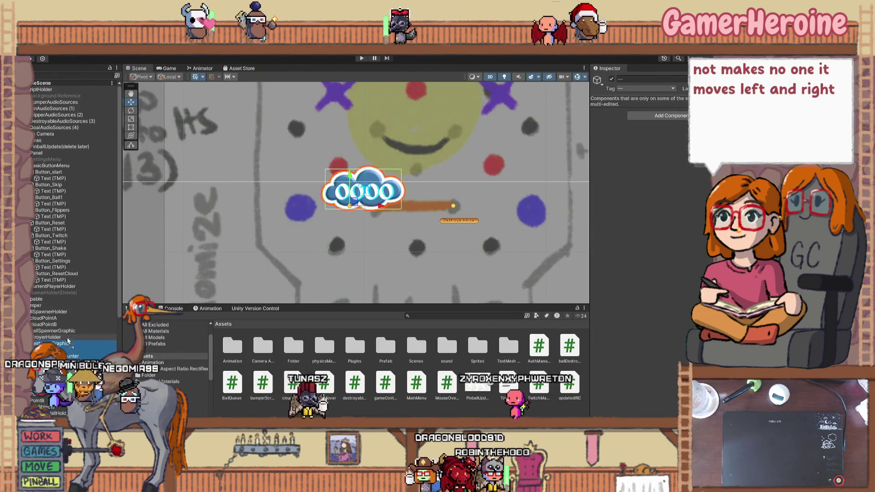
{"action": "left_click", "coordinate": [50, 344], "text": "ctrl"}
{"action": "left_click", "coordinate": [456, 221]}
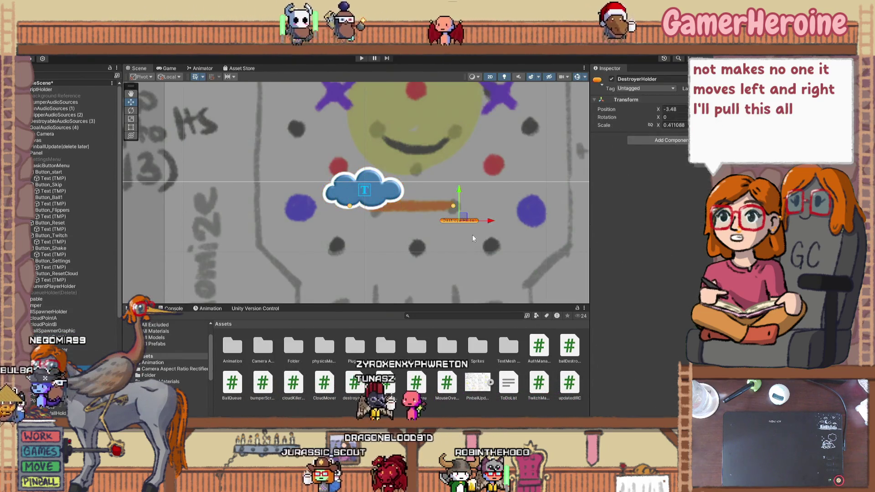
{"action": "left_click", "coordinate": [440, 222]}
{"action": "left_click", "coordinate": [440, 222]}
{"action": "left_click_drag", "start_coordinate": [492, 220], "coordinate": [434, 230]}
{"action": "left_click_drag", "start_coordinate": [402, 195], "coordinate": [403, 180]}
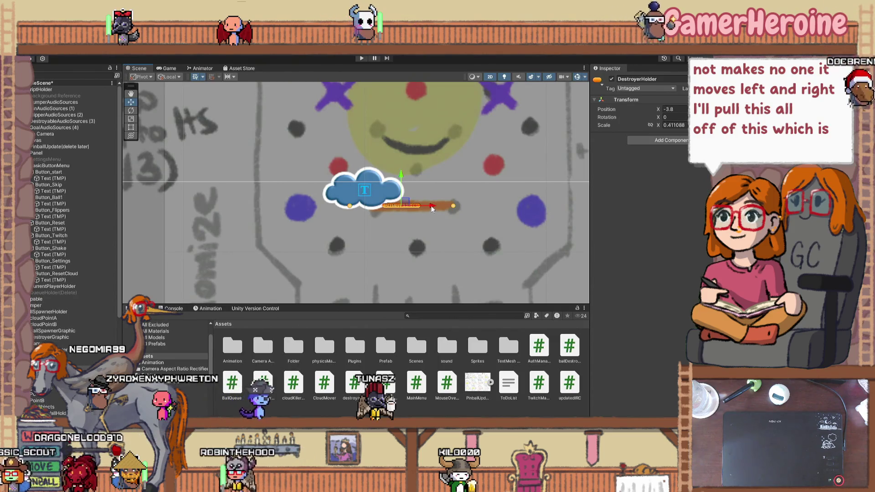
{"action": "left_click_drag", "start_coordinate": [425, 206], "coordinate": [421, 208]}
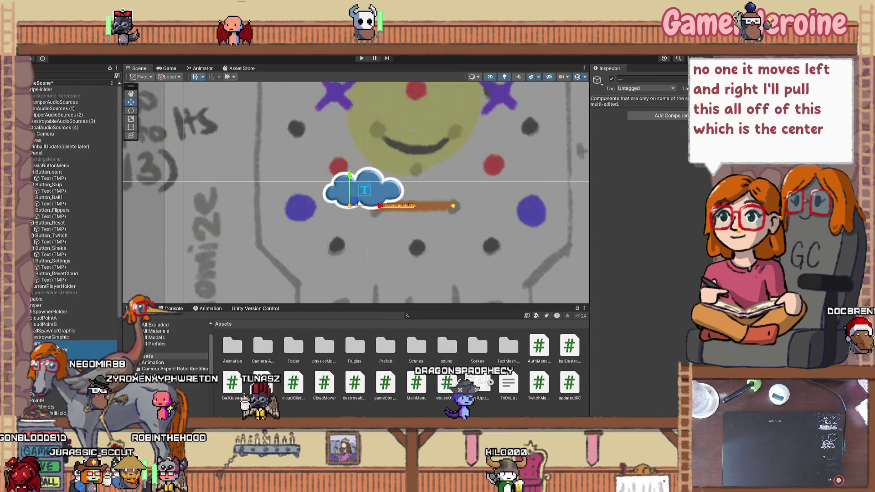
Check the cloud and its counter, save the scene, and start play mode
{"action": "left_click", "coordinate": [67, 337], "text": "ctrl"}
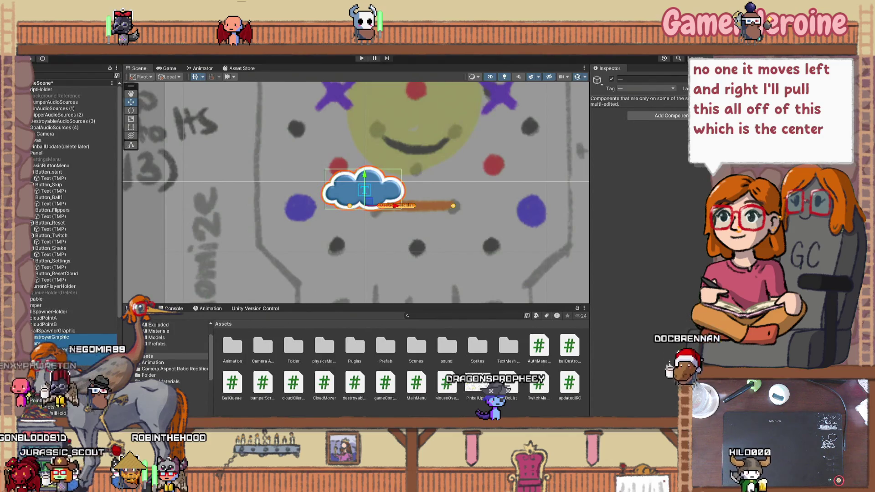
{"action": "left_click", "coordinate": [69, 349]}
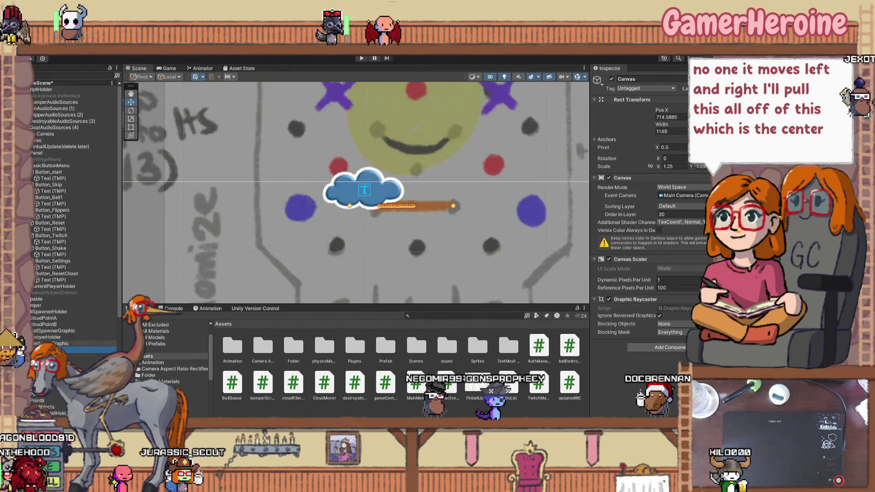
{"action": "left_click", "coordinate": [364, 189]}
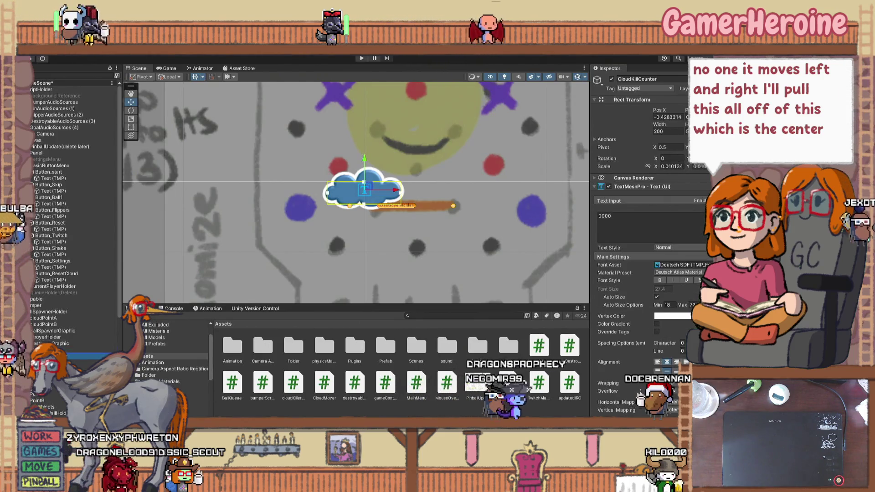
{"action": "key", "text": "ctrl+s"}
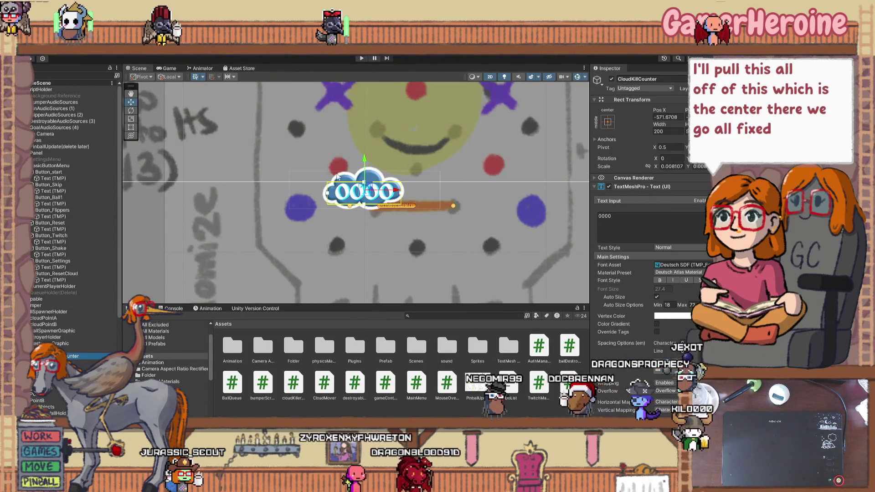
{"action": "left_click", "coordinate": [361, 58]}
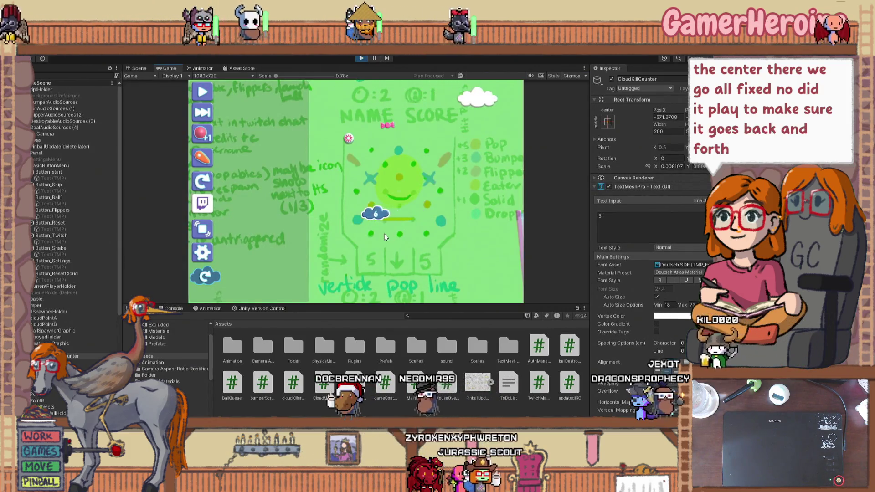
Stop the play test after watching the cloud move
{"action": "left_click", "coordinate": [362, 59]}
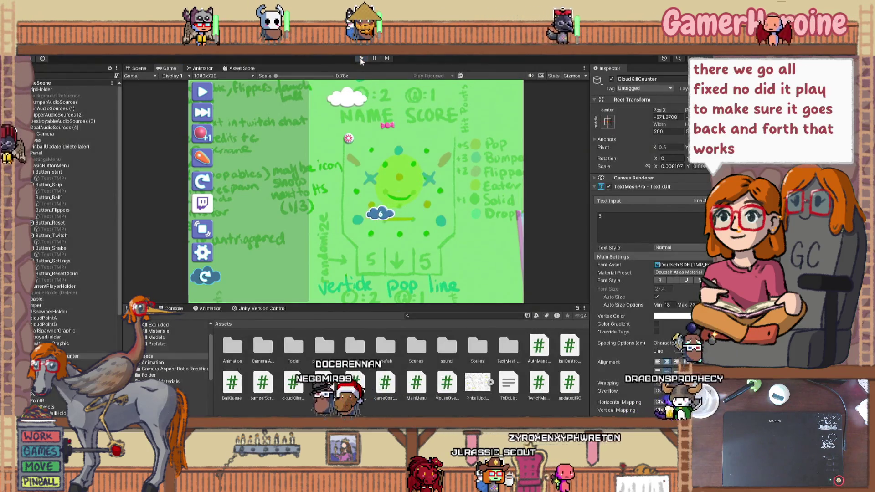
{"action": "scroll", "coordinate": [326, 215], "scroll_direction": "down", "scroll_amount": 3}
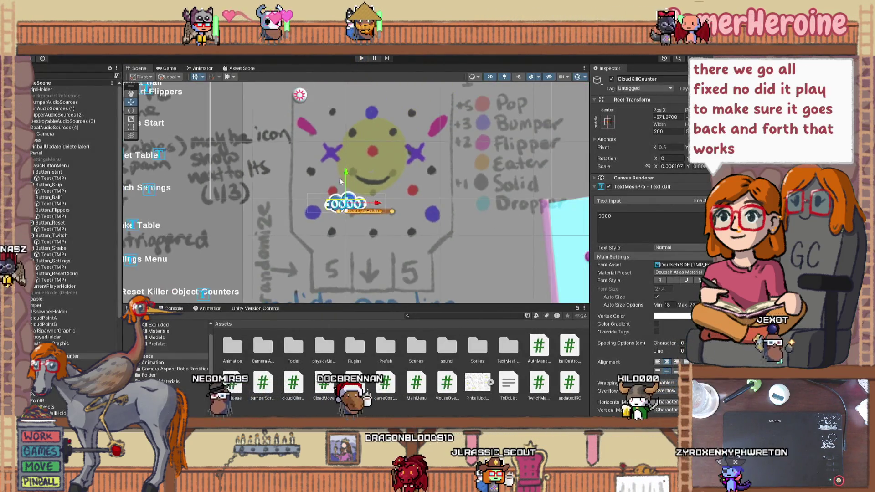
{"action": "left_click", "coordinate": [47, 146]}
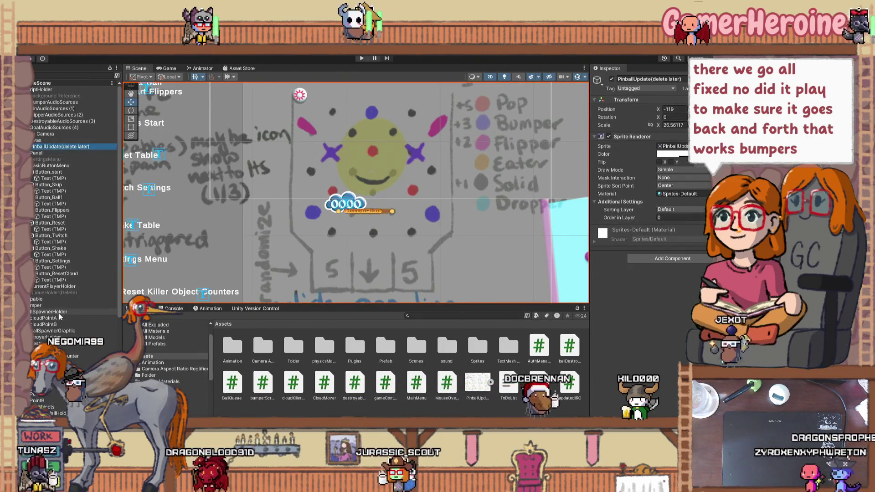
Select the Bumper and nudge it up and left to Position X -3.719
{"action": "left_click", "coordinate": [85, 303]}
{"action": "left_click_drag", "start_coordinate": [333, 125], "coordinate": [293, 142]}
{"action": "left_click_drag", "start_coordinate": [358, 150], "coordinate": [347, 145]}
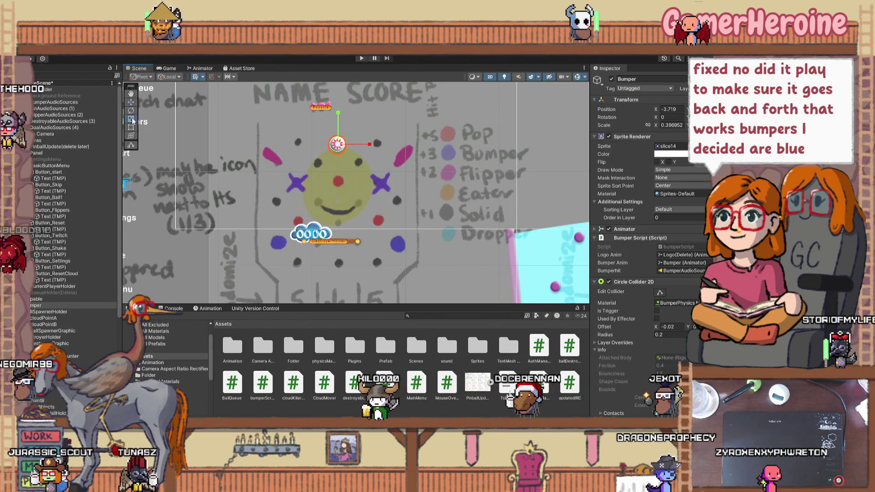
Narrow the bumper slightly and make the destroyer cloud narrower
{"action": "left_click_drag", "start_coordinate": [337, 145], "coordinate": [333, 148]}
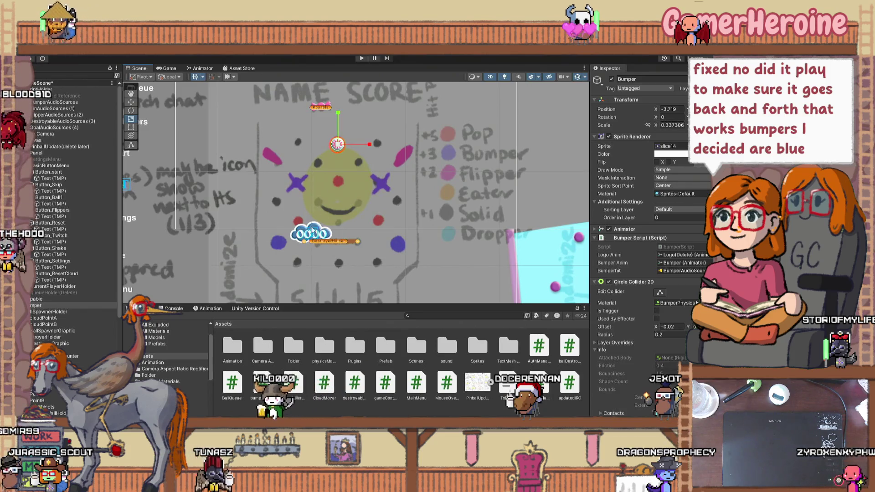
{"action": "left_click", "coordinate": [50, 343]}
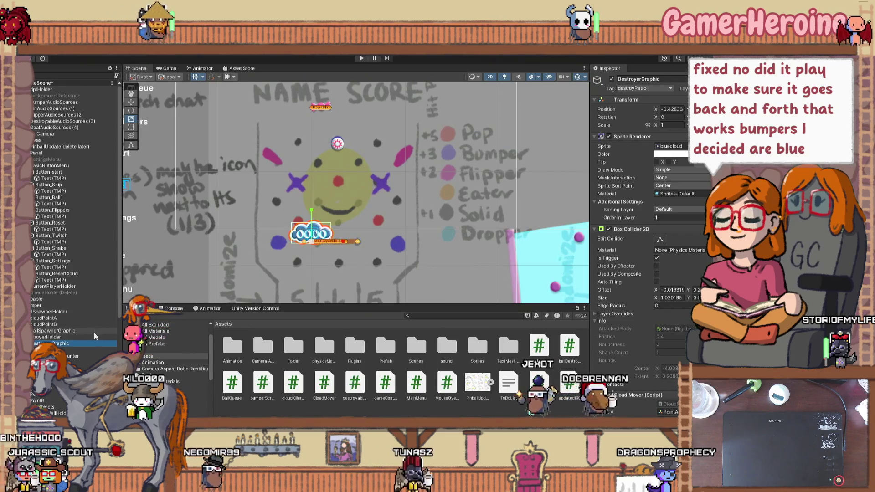
{"action": "left_click_drag", "start_coordinate": [309, 243], "coordinate": [310, 248]}
Zoom the Scene view in close on the cloud destroyer and orange bar
{"action": "scroll", "coordinate": [310, 248], "scroll_direction": "down", "scroll_amount": 2}
{"action": "scroll", "coordinate": [340, 240], "scroll_direction": "down", "scroll_amount": 8}
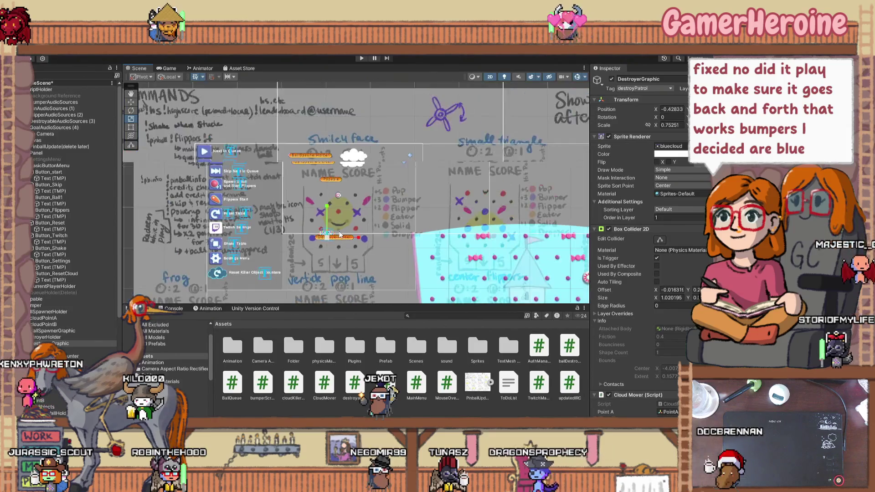
{"action": "scroll", "coordinate": [337, 232], "scroll_direction": "down", "scroll_amount": 8}
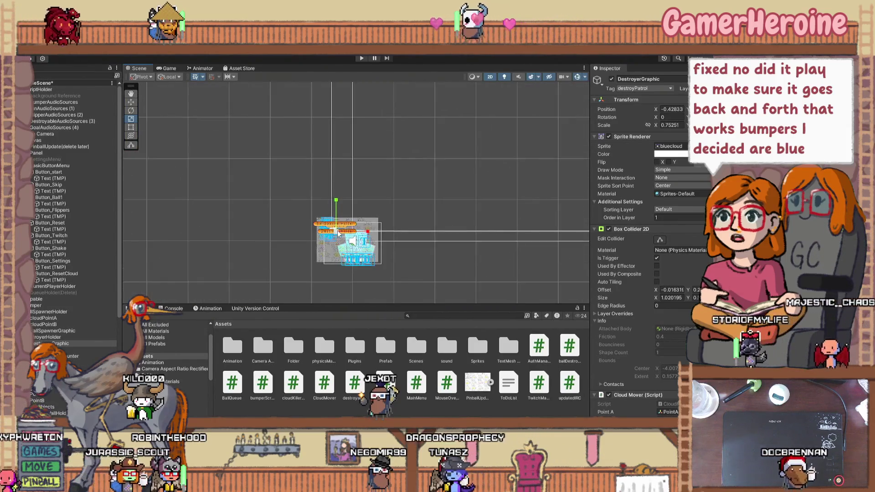
{"action": "scroll", "coordinate": [339, 235], "scroll_direction": "down", "scroll_amount": 5}
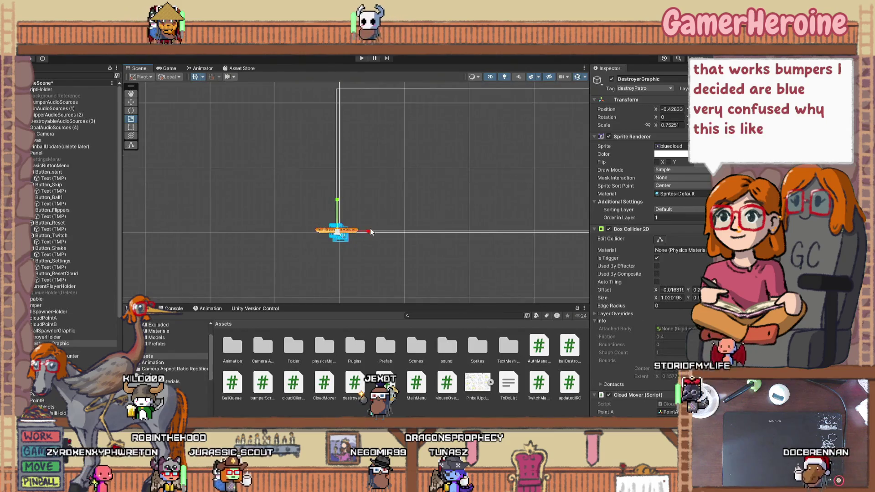
{"action": "scroll", "coordinate": [365, 236], "scroll_direction": "up", "scroll_amount": 5}
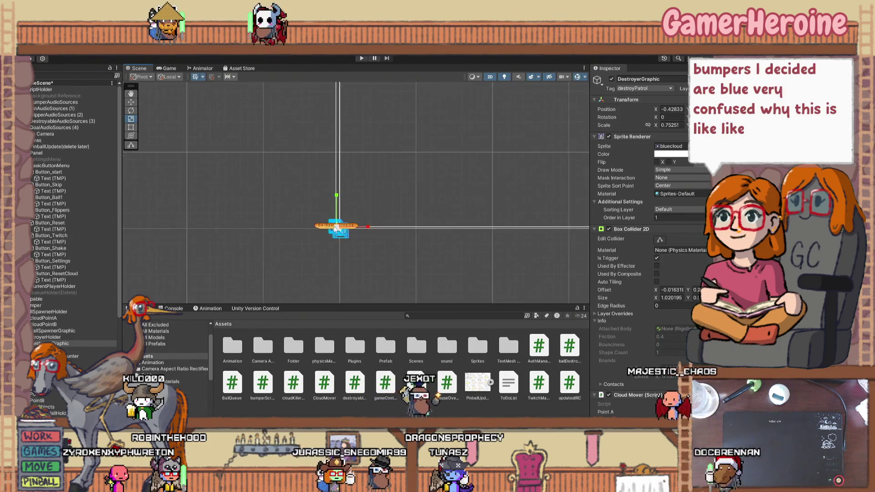
{"action": "left_click", "coordinate": [339, 254]}
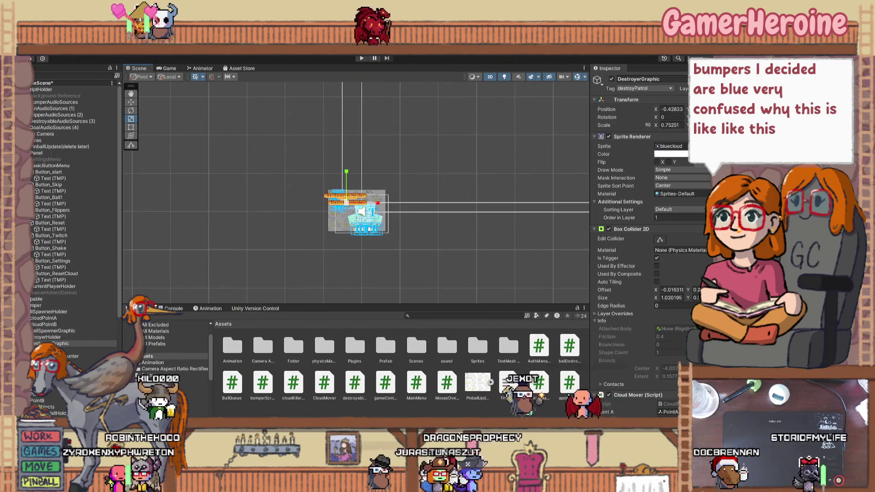
{"action": "scroll", "coordinate": [360, 246], "scroll_direction": "up", "scroll_amount": 1}
{"action": "scroll", "coordinate": [363, 246], "scroll_direction": "up", "scroll_amount": 6}
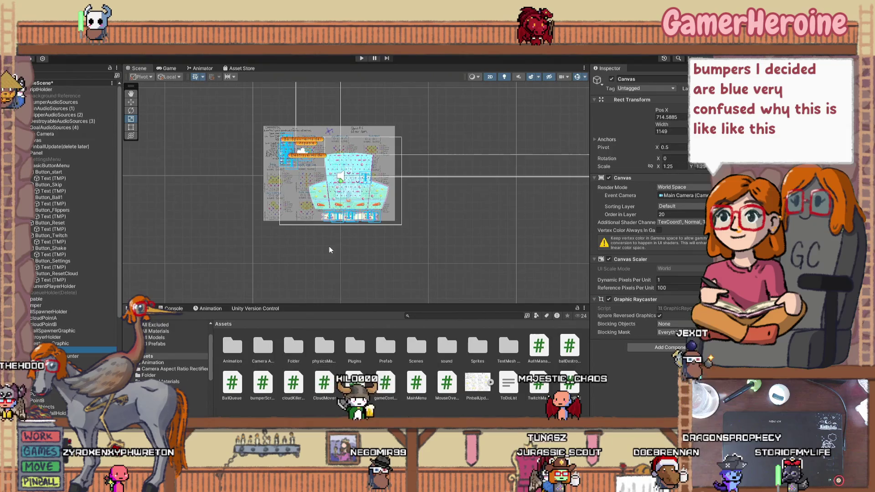
{"action": "scroll", "coordinate": [301, 224], "scroll_direction": "up", "scroll_amount": 5}
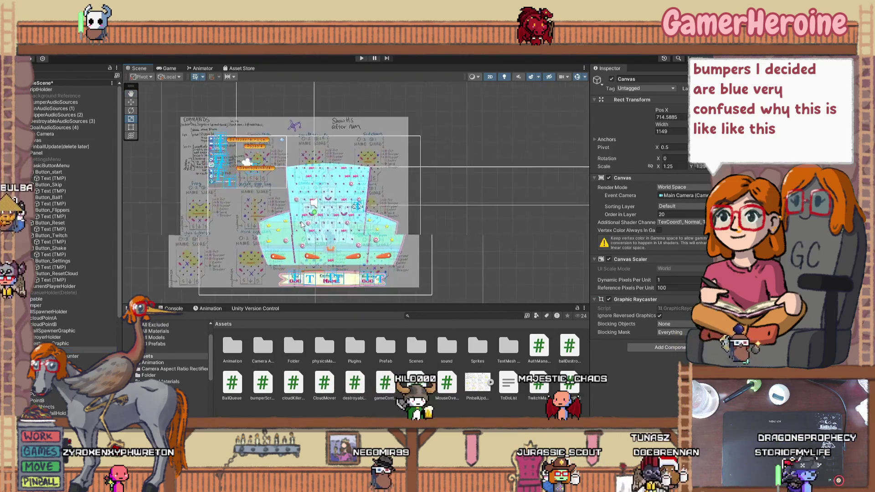
{"action": "scroll", "coordinate": [301, 224], "scroll_direction": "up", "scroll_amount": 4}
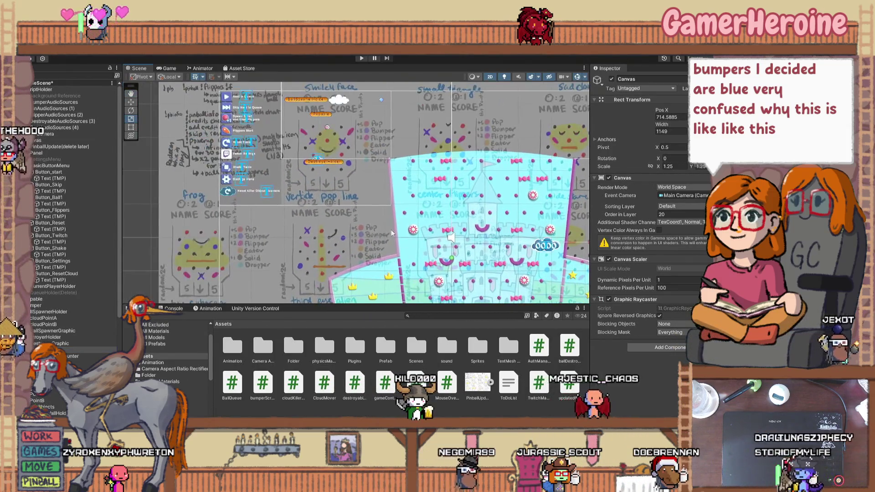
{"action": "scroll", "coordinate": [365, 198], "scroll_direction": "up", "scroll_amount": 6}
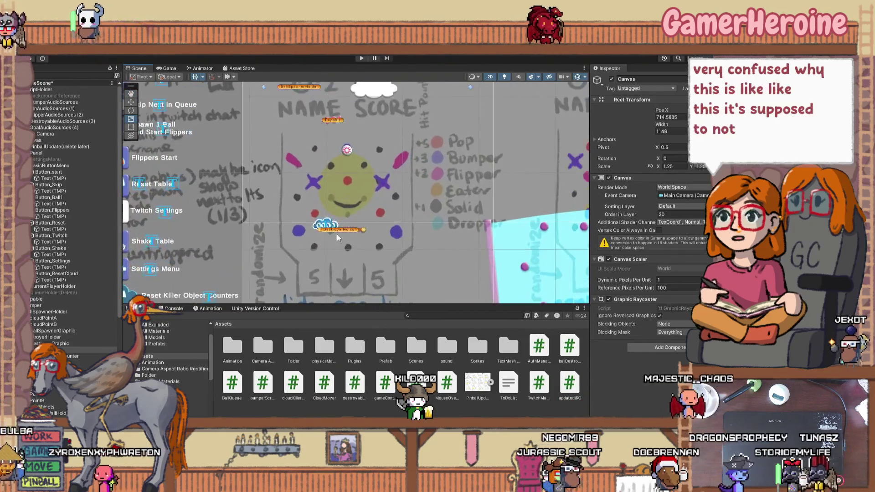
{"action": "scroll", "coordinate": [321, 227], "scroll_direction": "up", "scroll_amount": 5}
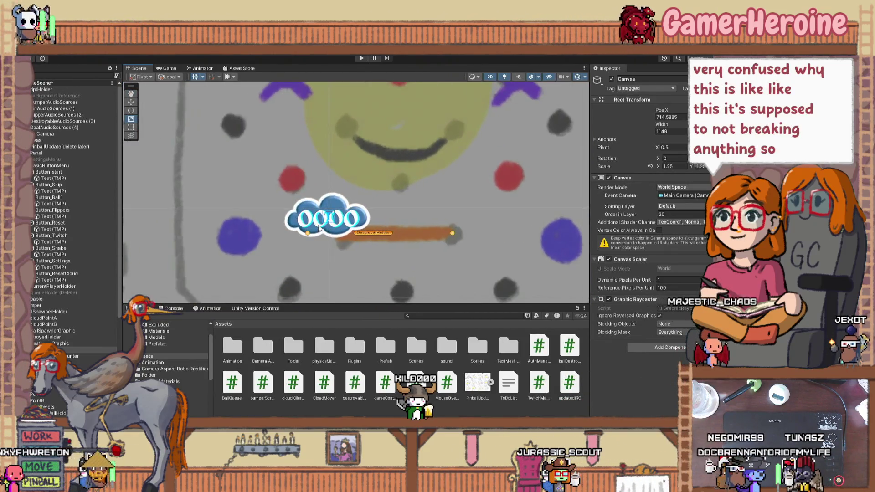
Shrink the DestroyerGraphic cloud from about 0.75 to roughly 0.566 scale
{"action": "left_click", "coordinate": [89, 337]}
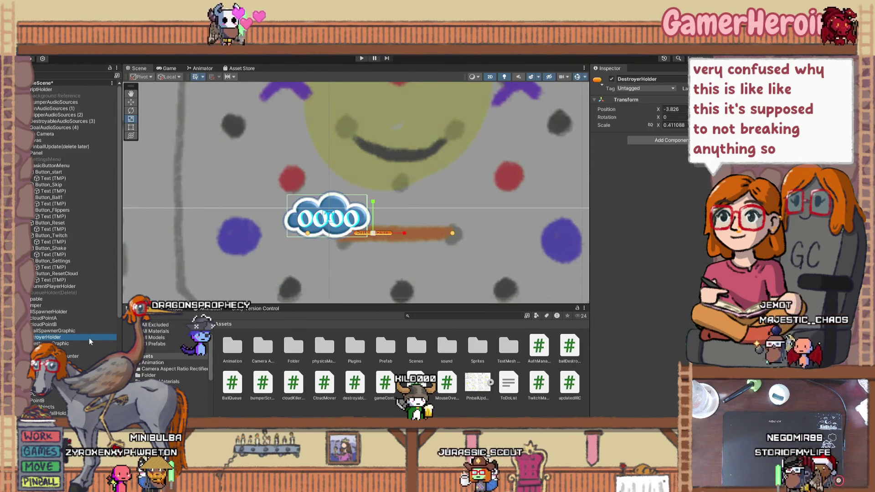
{"action": "left_click", "coordinate": [91, 343]}
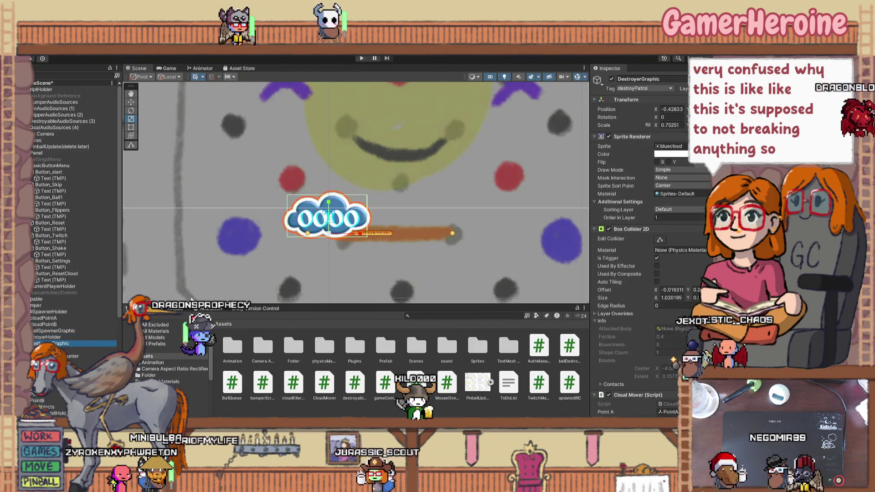
{"action": "left_click_drag", "start_coordinate": [327, 237], "coordinate": [324, 240]}
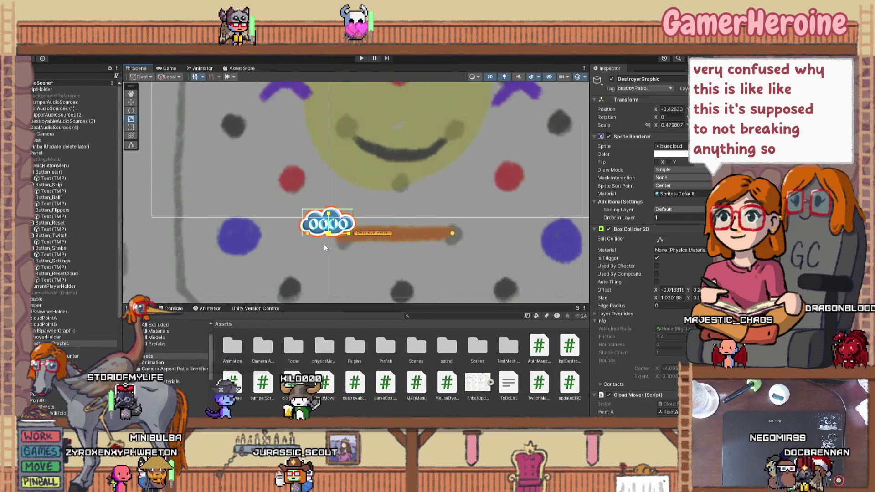
{"action": "left_click_drag", "start_coordinate": [324, 247], "coordinate": [328, 245]}
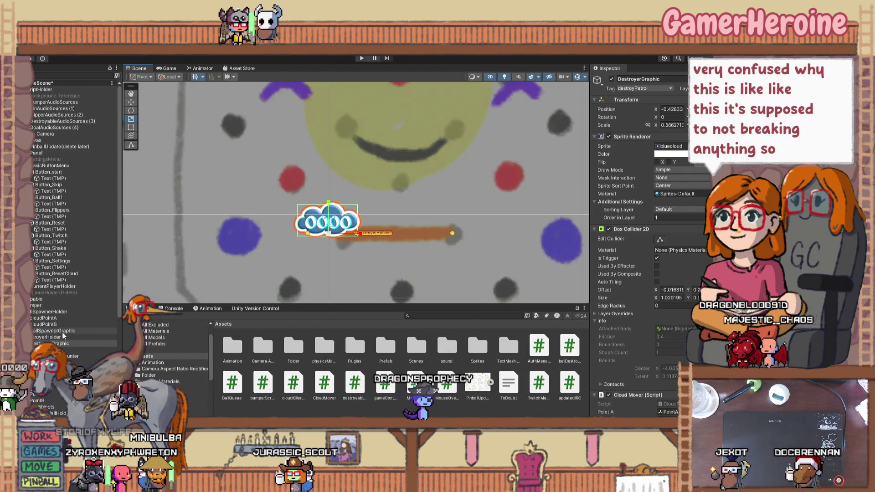
{"action": "left_click", "coordinate": [302, 254]}
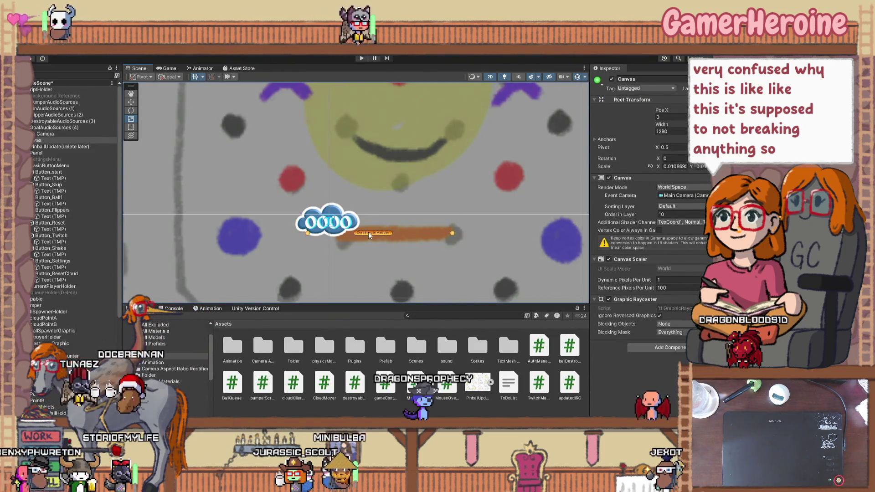
Change the Popable object's scene icon label from orange to red
{"action": "scroll", "coordinate": [382, 173], "scroll_direction": "down", "scroll_amount": 6}
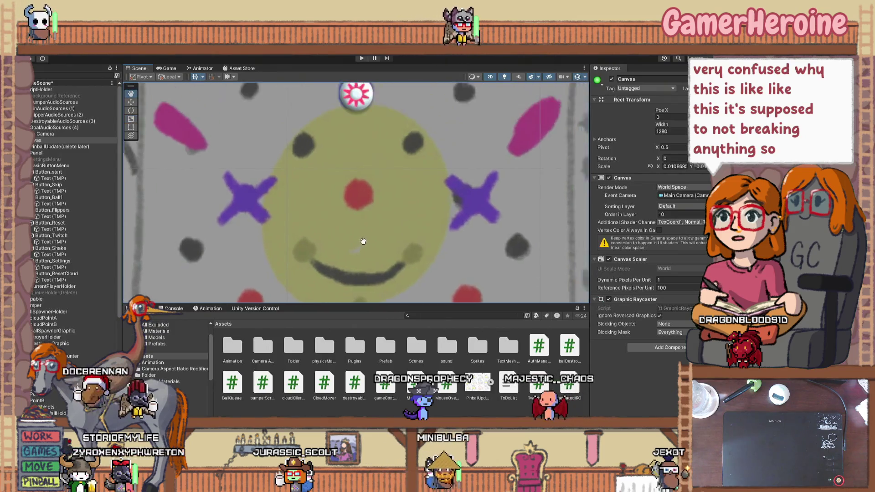
{"action": "scroll", "coordinate": [354, 240], "scroll_direction": "down", "scroll_amount": 4}
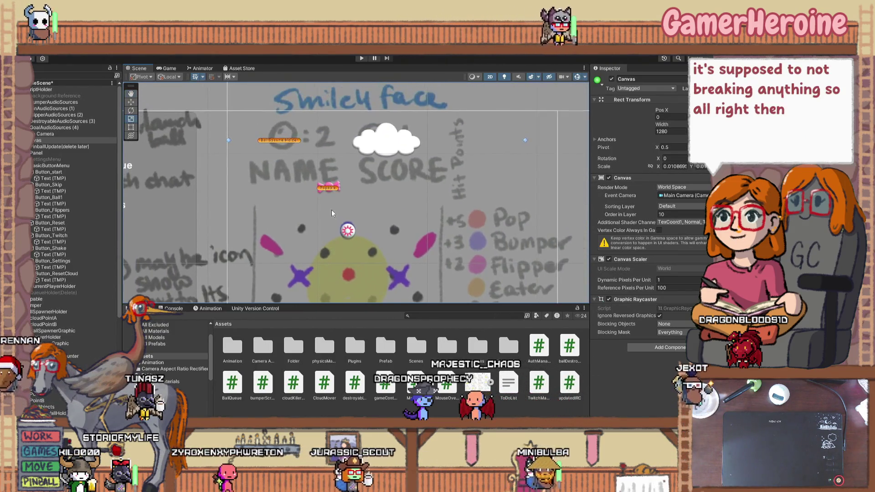
{"action": "left_click", "coordinate": [327, 189]}
{"action": "mouse_move", "coordinate": [511, 238]}
{"action": "left_mouse_down"}
{"action": "mouse_move", "coordinate": [470, 193]}
{"action": "mouse_move", "coordinate": [463, 158]}
{"action": "mouse_move", "coordinate": [479, 179]}
{"action": "mouse_move", "coordinate": [416, 191]}
{"action": "left_mouse_up"}
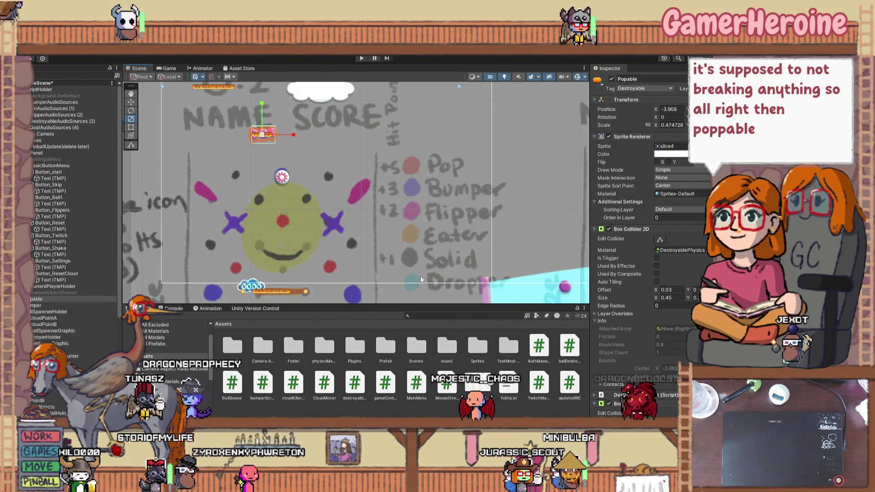
{"action": "left_click", "coordinate": [597, 79]}
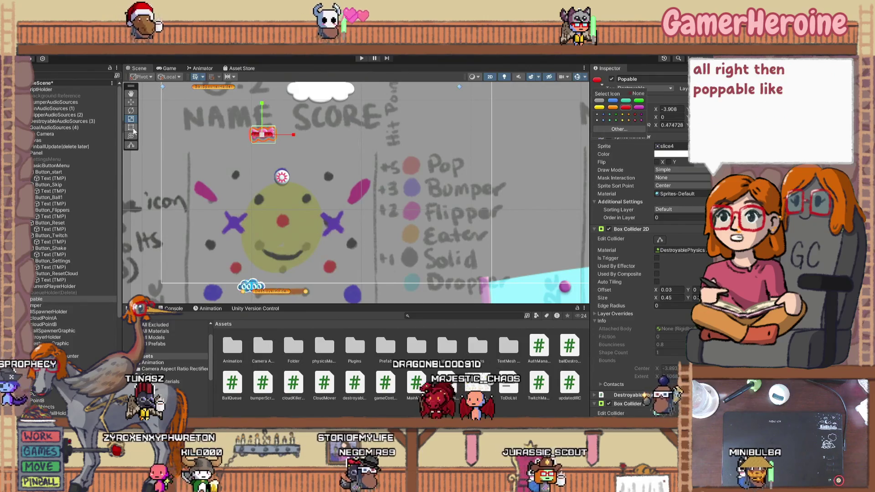
Give the Bumper a blue icon label
{"action": "left_click", "coordinate": [44, 306]}
{"action": "left_click", "coordinate": [597, 81]}
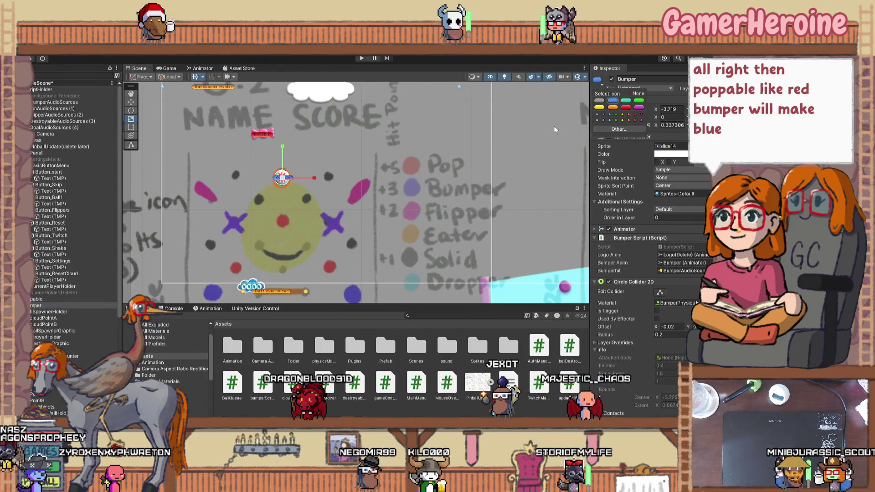
{"action": "left_click", "coordinate": [310, 211]}
{"action": "scroll", "coordinate": [310, 211], "scroll_direction": "down", "scroll_amount": 1}
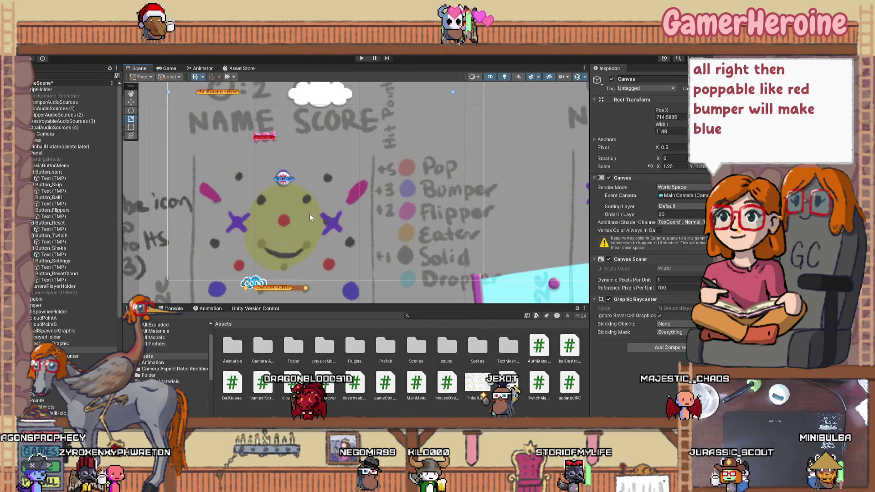
Rename BallSpawnerHolder to BallDropperHolder by replacing 'Spawner' with 'Dropper'
{"action": "scroll", "coordinate": [306, 227], "scroll_direction": "down", "scroll_amount": 1}
{"action": "scroll", "coordinate": [303, 227], "scroll_direction": "up", "scroll_amount": 2}
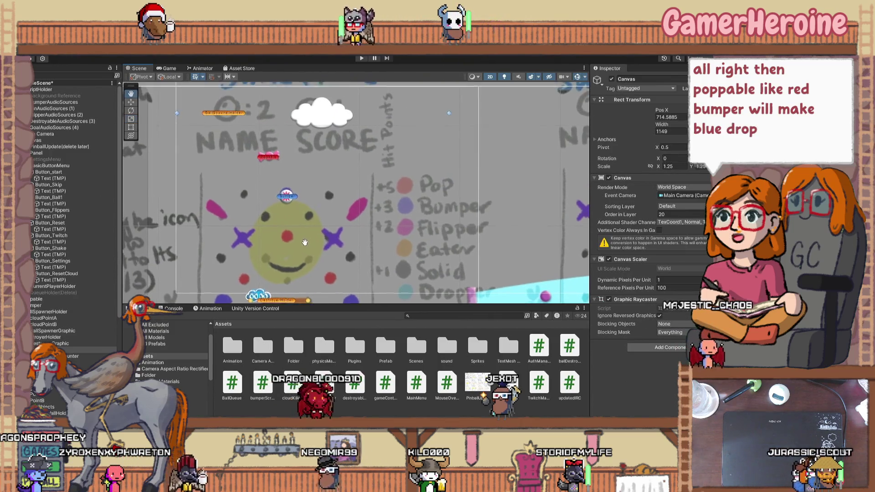
{"action": "left_click", "coordinate": [213, 120]}
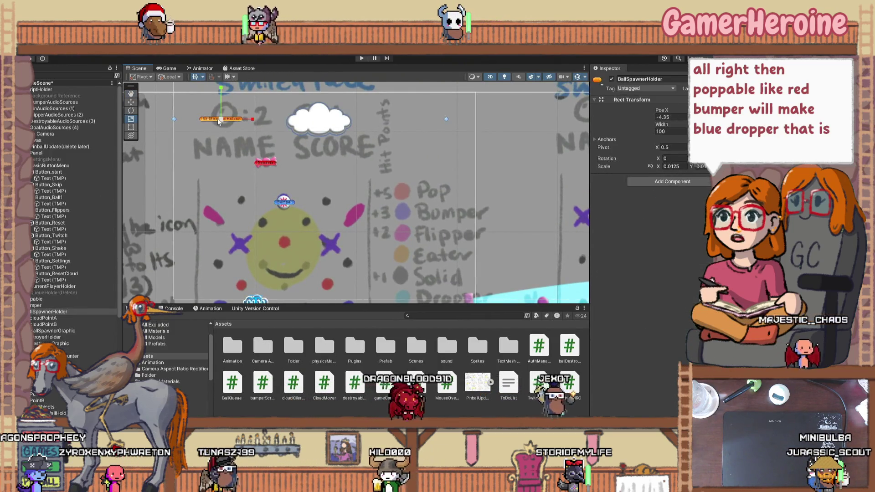
{"action": "left_click_drag", "start_coordinate": [647, 80], "coordinate": [628, 80]}
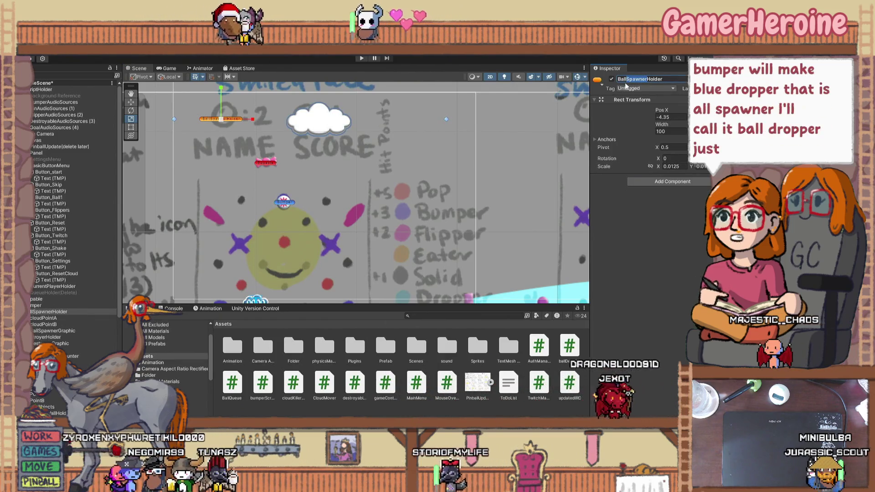
{"action": "type", "text": "Dropper"}
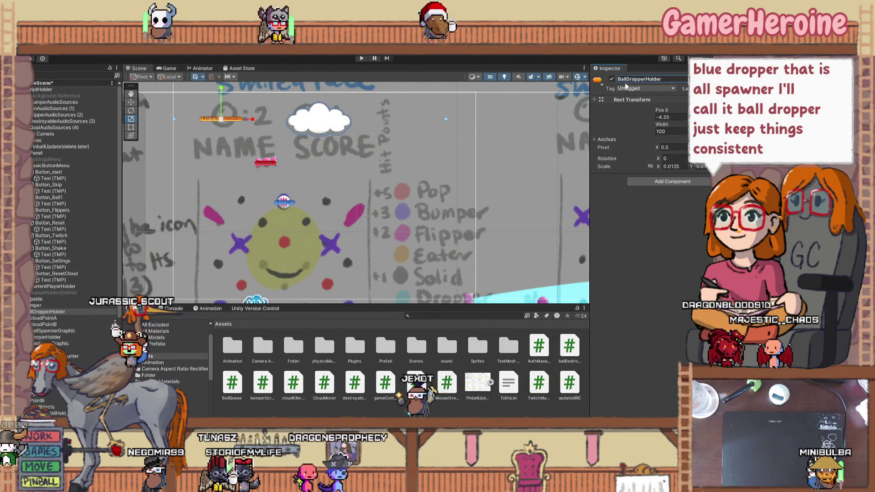
Give BallDropperHolder a green icon
{"action": "left_click", "coordinate": [600, 82]}
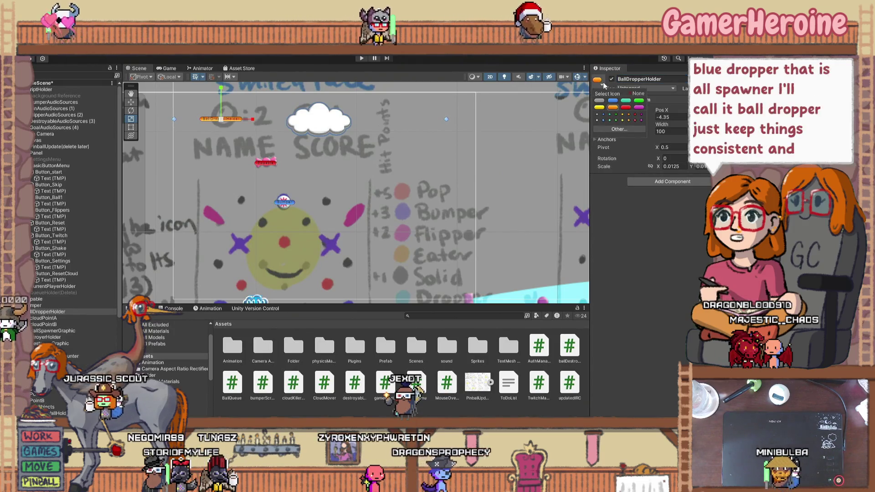
{"action": "left_click", "coordinate": [625, 101]}
{"action": "mouse_move", "coordinate": [252, 235]}
{"action": "left_mouse_down"}
{"action": "mouse_move", "coordinate": [376, 188]}
{"action": "mouse_move", "coordinate": [325, 254]}
{"action": "left_mouse_up"}
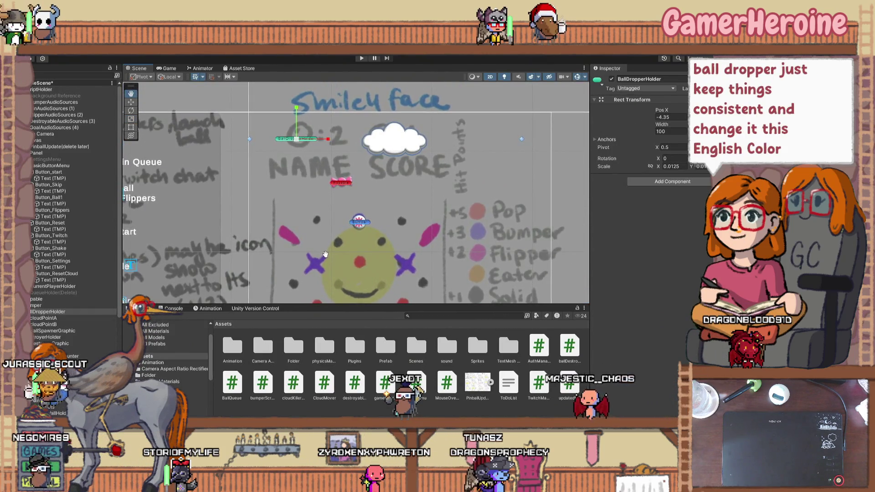
Give cloudPointB a green diamond icon
{"action": "left_click", "coordinate": [522, 140]}
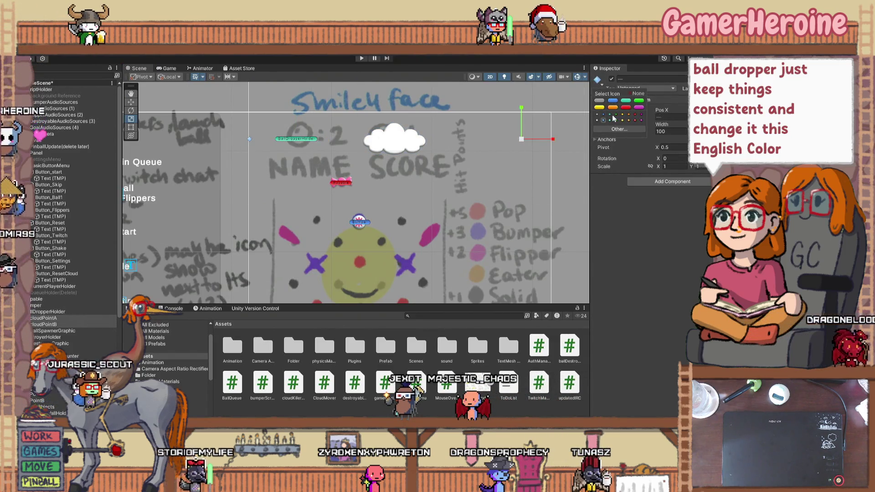
{"action": "left_click", "coordinate": [610, 117]}
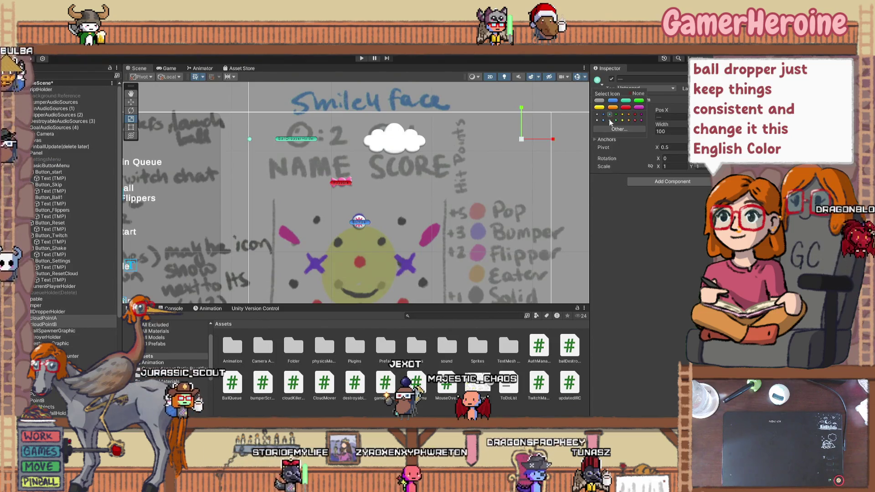
{"action": "left_click", "coordinate": [449, 184]}
{"action": "left_click", "coordinate": [475, 154]}
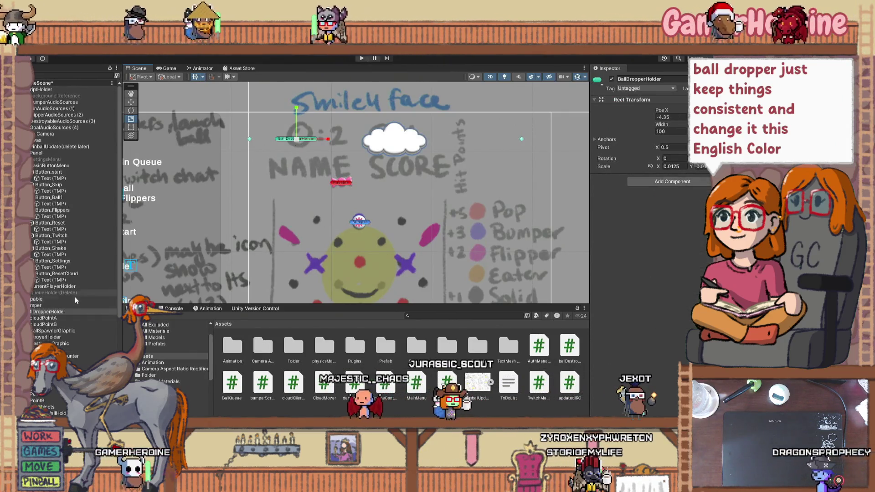
Move BallDropperHolder below ballSpawnerGraphic in the Hierarchy
{"action": "left_click", "coordinate": [59, 318]}
{"action": "left_click", "coordinate": [59, 331], "text": "shift"}
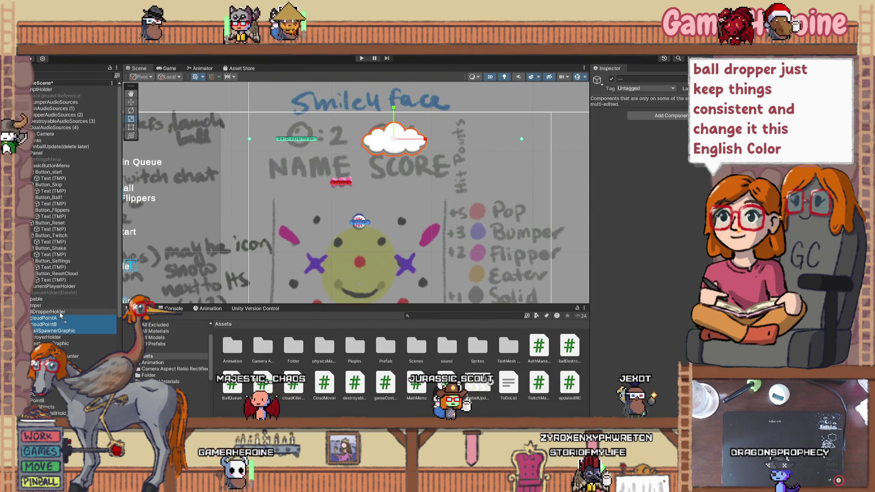
{"action": "left_click_drag", "start_coordinate": [59, 313], "coordinate": [60, 334]}
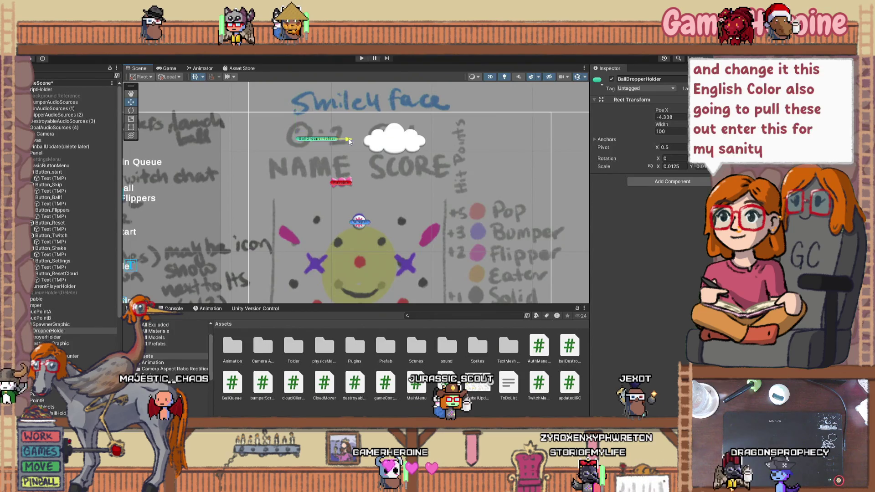
Nudge the ball dropper holder along X to about -3.689
{"action": "scroll", "coordinate": [372, 191], "scroll_direction": "down", "scroll_amount": 2}
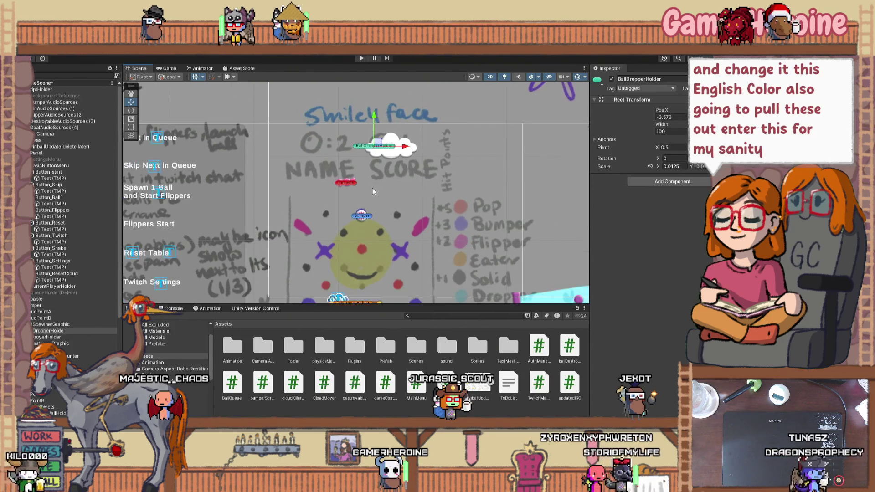
{"action": "left_click", "coordinate": [403, 147]}
{"action": "left_click", "coordinate": [371, 151]}
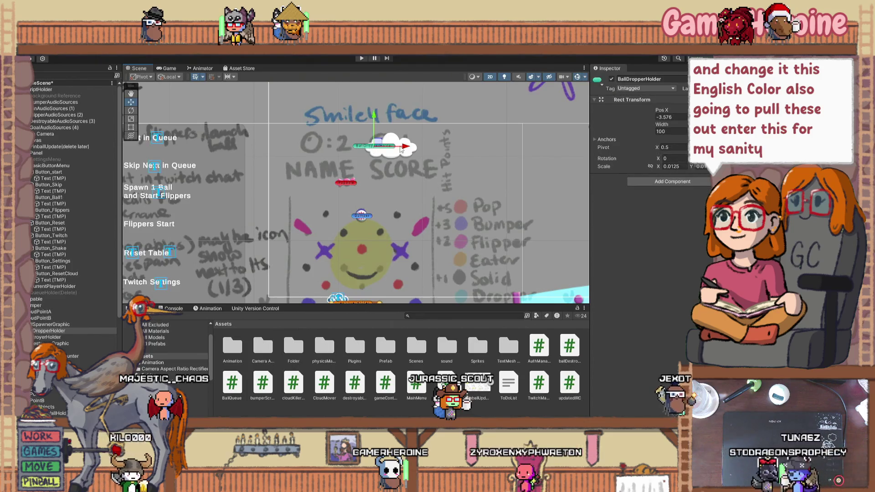
{"action": "left_click_drag", "start_coordinate": [399, 149], "coordinate": [393, 148]}
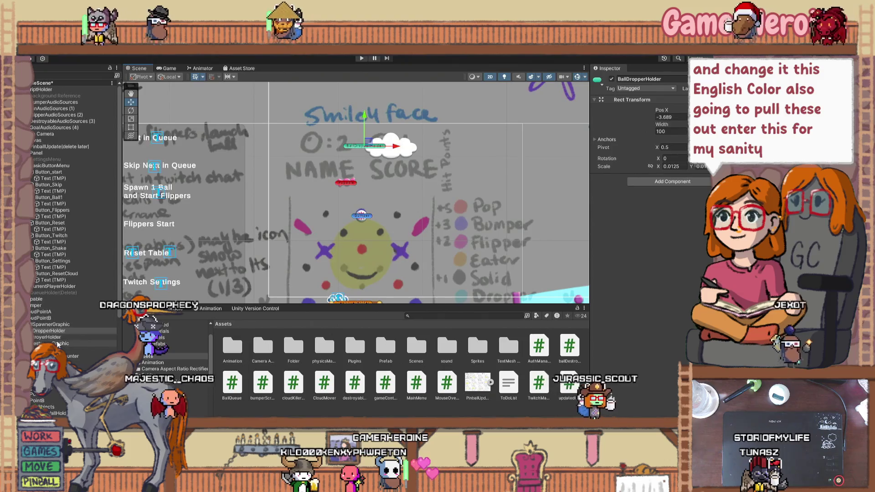
Place cloudPointA, cloudPointB and BallSpawnerGraphic directly below BallDropperHolder in the Hierarchy
{"action": "left_click", "coordinate": [45, 311]}
{"action": "left_click", "coordinate": [50, 324], "text": "shift"}
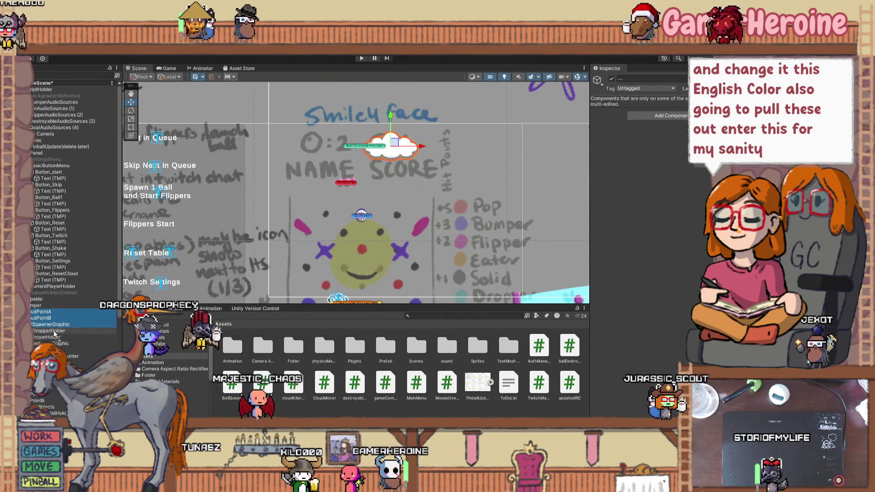
{"action": "left_click_drag", "start_coordinate": [51, 324], "coordinate": [54, 331]}
{"action": "left_click", "coordinate": [46, 318]}
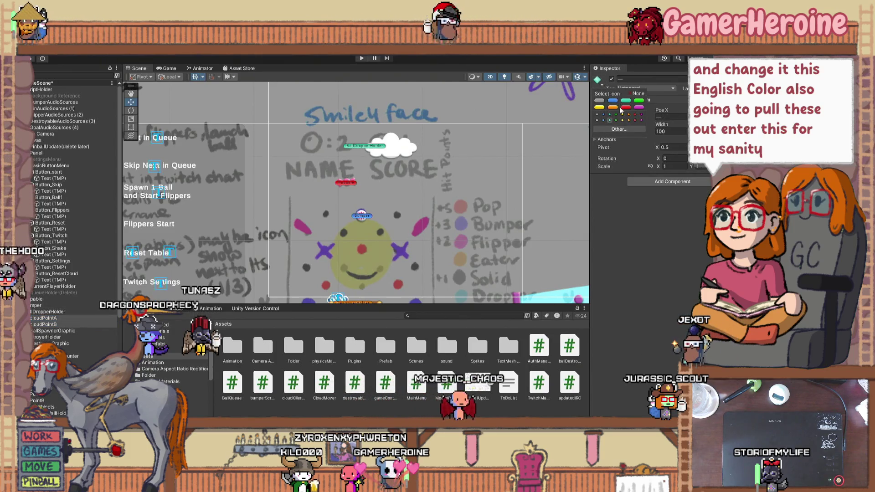
Frame cloudPointA and drag it back from off the board to near the top, X -88.7
{"action": "scroll", "coordinate": [489, 182], "scroll_direction": "down", "scroll_amount": 2}
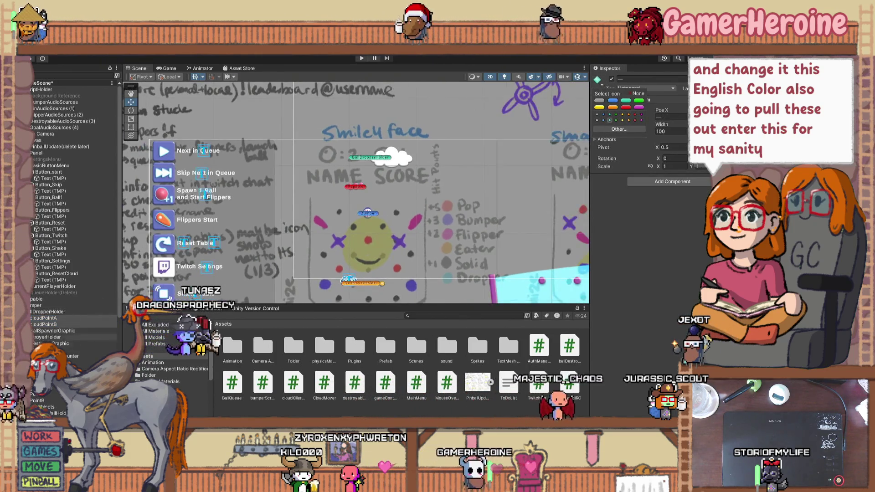
{"action": "scroll", "coordinate": [407, 187], "scroll_direction": "down", "scroll_amount": 8}
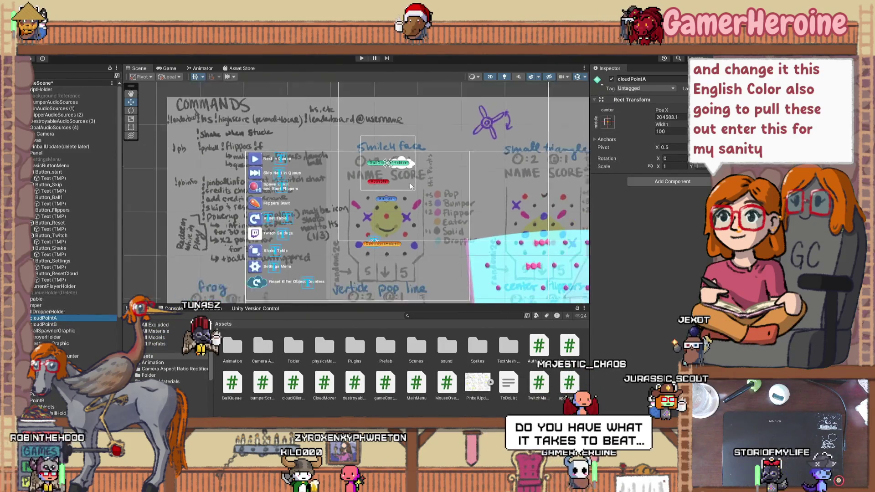
{"action": "scroll", "coordinate": [403, 197], "scroll_direction": "down", "scroll_amount": 10}
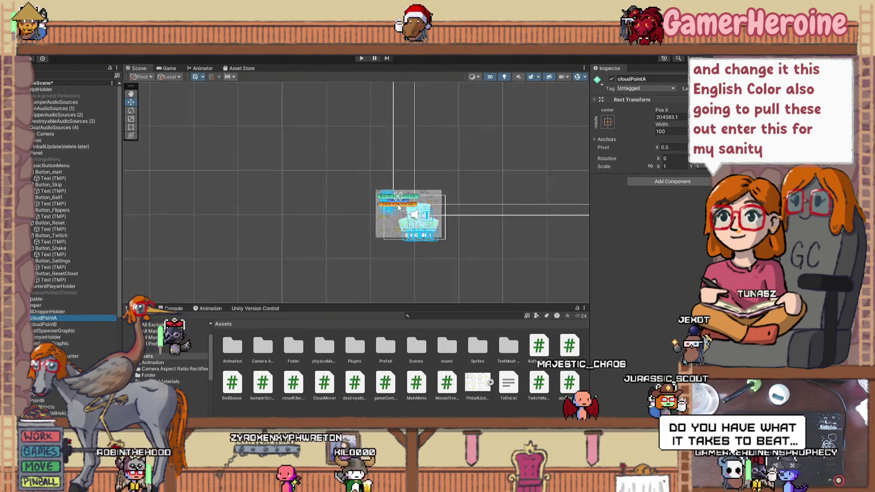
{"action": "scroll", "coordinate": [343, 188], "scroll_direction": "down", "scroll_amount": 3}
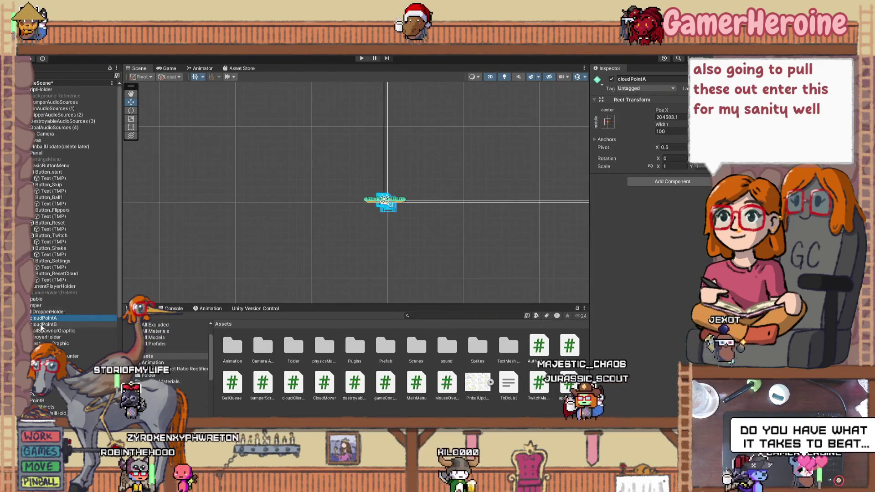
{"action": "key", "text": "f"}
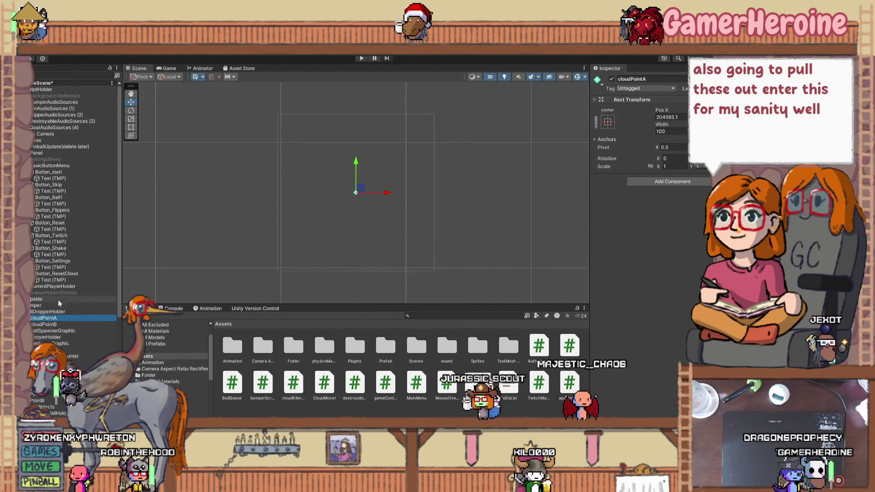
{"action": "left_click", "coordinate": [58, 324], "text": "ctrl"}
{"action": "scroll", "coordinate": [313, 246], "scroll_direction": "down", "scroll_amount": 3}
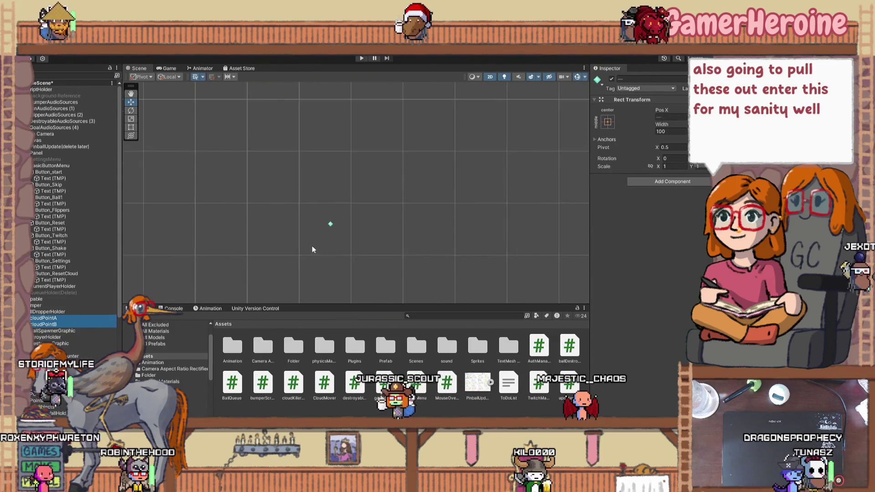
{"action": "scroll", "coordinate": [306, 248], "scroll_direction": "down", "scroll_amount": 2}
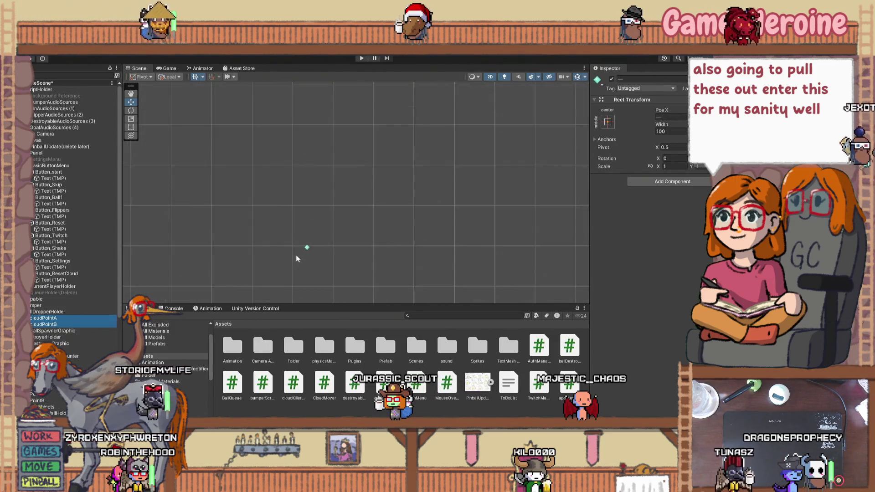
{"action": "scroll", "coordinate": [296, 256], "scroll_direction": "down", "scroll_amount": 1}
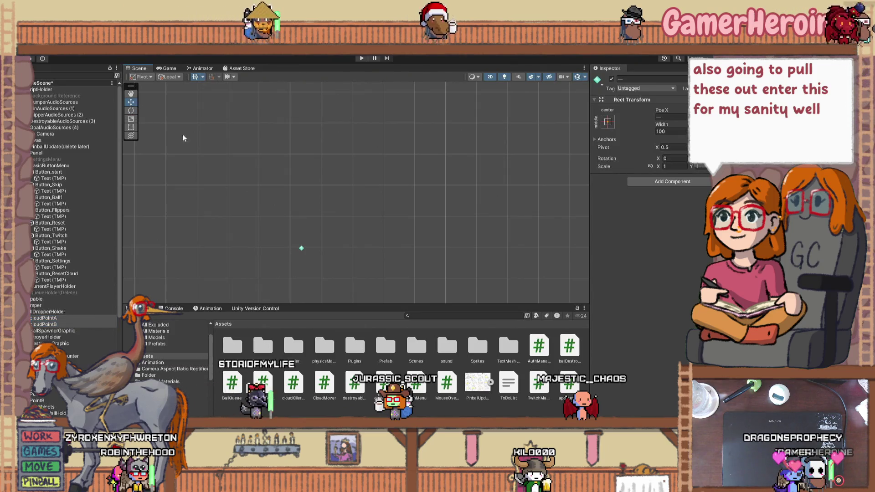
{"action": "scroll", "coordinate": [310, 248], "scroll_direction": "up", "scroll_amount": 3}
{"action": "scroll", "coordinate": [309, 247], "scroll_direction": "down", "scroll_amount": 1}
{"action": "scroll", "coordinate": [309, 249], "scroll_direction": "down", "scroll_amount": 1}
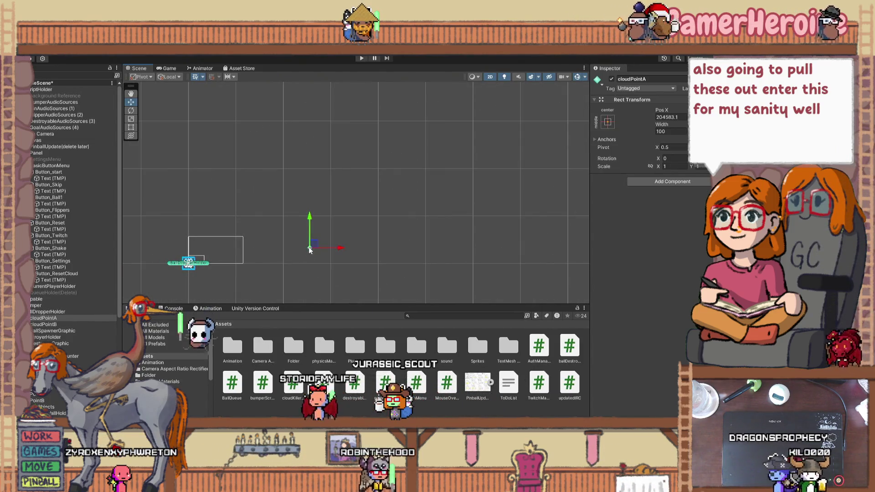
{"action": "scroll", "coordinate": [187, 267], "scroll_direction": "up", "scroll_amount": 4}
{"action": "mouse_move", "coordinate": [188, 268]}
{"action": "left_mouse_down"}
{"action": "mouse_move", "coordinate": [181, 274]}
{"action": "mouse_move", "coordinate": [198, 250]}
{"action": "mouse_move", "coordinate": [171, 205]}
{"action": "mouse_move", "coordinate": [156, 139]}
{"action": "left_mouse_up"}
{"action": "scroll", "coordinate": [199, 248], "scroll_direction": "up", "scroll_amount": 2}
{"action": "scroll", "coordinate": [188, 267], "scroll_direction": "up", "scroll_amount": 6}
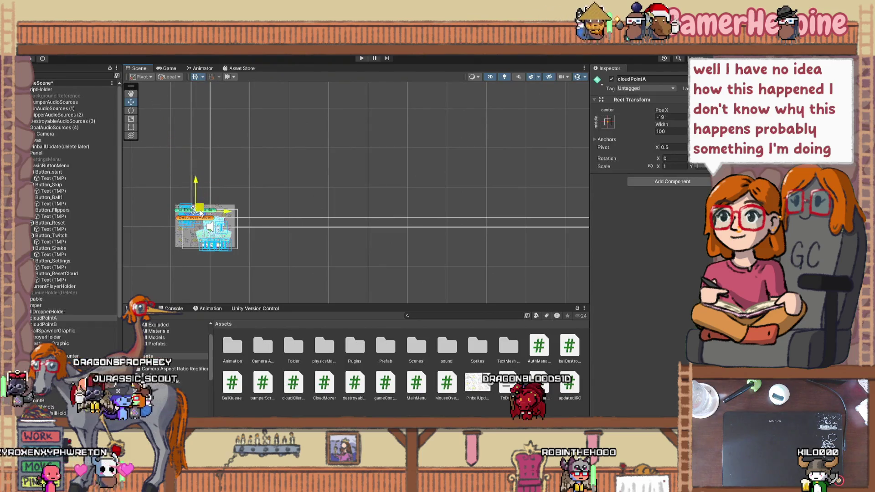
{"action": "scroll", "coordinate": [209, 222], "scroll_direction": "up", "scroll_amount": 5}
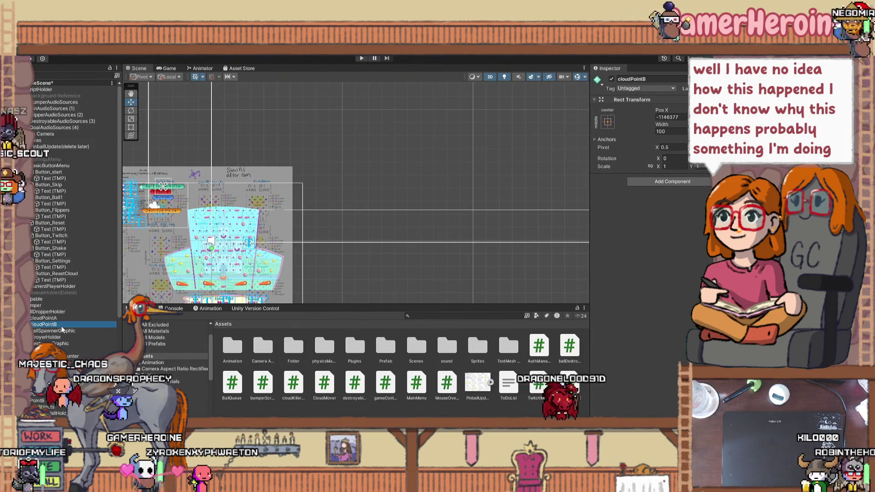
Frame cloudPointB and move it onto the ball dropper holder, ending at X 61.6
{"action": "key", "text": "F2"}
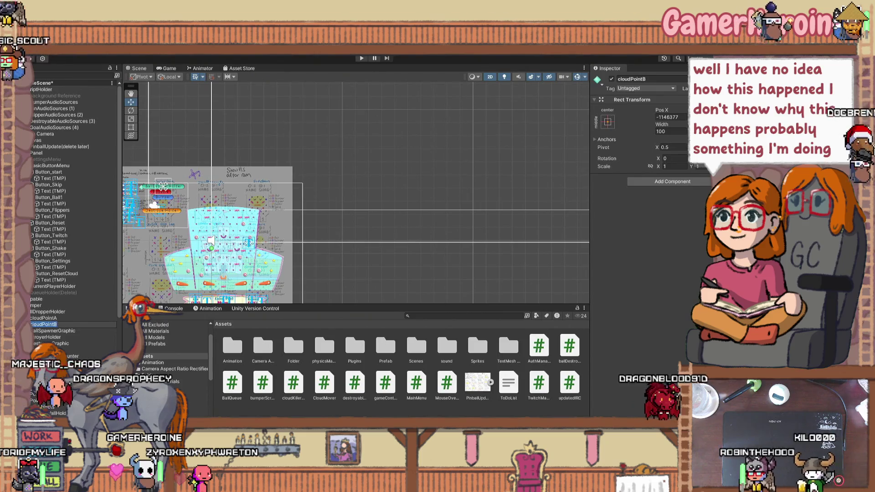
{"action": "key", "text": "Return"}
{"action": "key", "text": "f"}
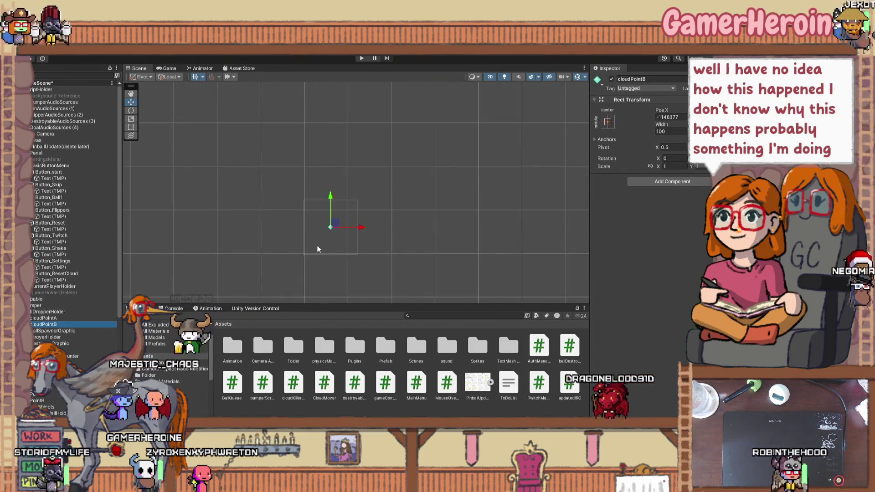
{"action": "scroll", "coordinate": [316, 246], "scroll_direction": "down", "scroll_amount": 4}
{"action": "scroll", "coordinate": [310, 245], "scroll_direction": "up", "scroll_amount": 3}
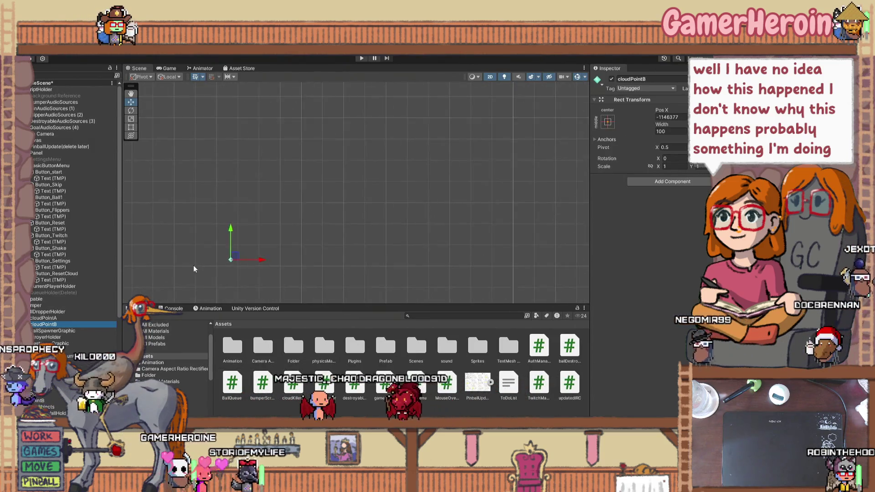
{"action": "scroll", "coordinate": [191, 267], "scroll_direction": "down", "scroll_amount": 2}
{"action": "left_click_drag", "start_coordinate": [177, 270], "coordinate": [397, 167]}
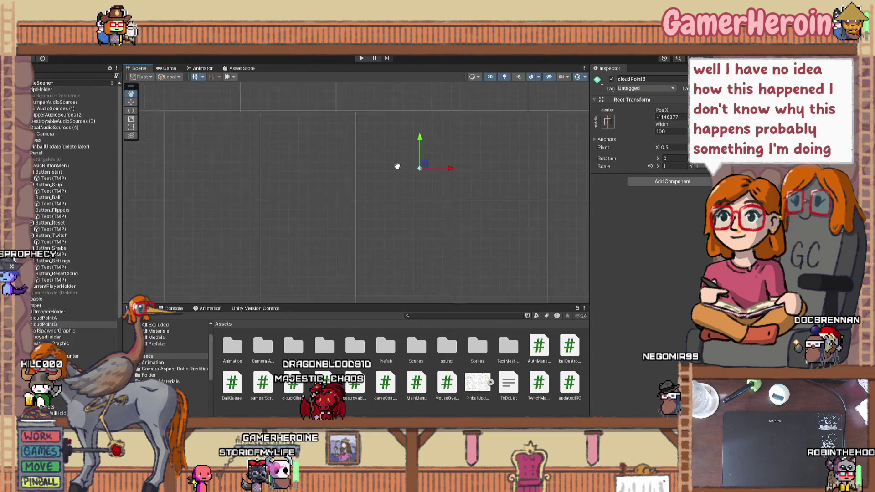
{"action": "scroll", "coordinate": [433, 201], "scroll_direction": "down", "scroll_amount": 3}
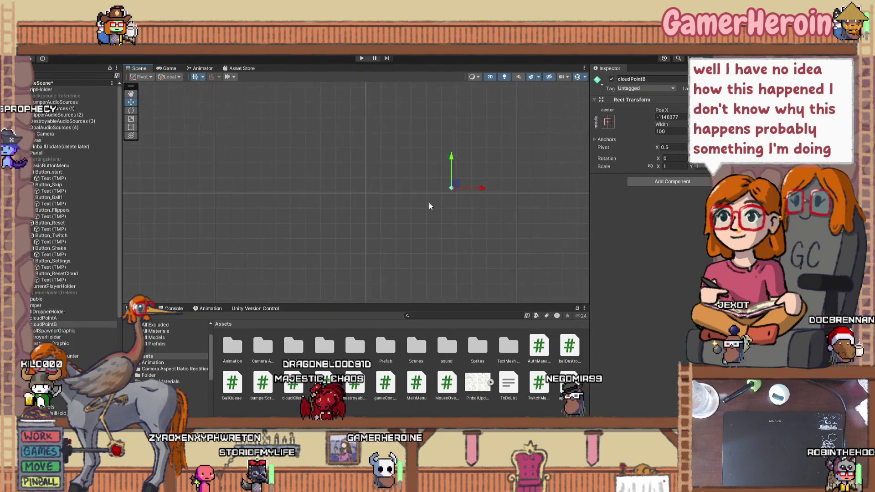
{"action": "mouse_move", "coordinate": [438, 195]}
{"action": "left_mouse_down"}
{"action": "mouse_move", "coordinate": [540, 195]}
{"action": "mouse_move", "coordinate": [511, 211]}
{"action": "mouse_move", "coordinate": [412, 218]}
{"action": "mouse_move", "coordinate": [417, 199]}
{"action": "mouse_move", "coordinate": [393, 226]}
{"action": "left_mouse_up"}
{"action": "scroll", "coordinate": [415, 198], "scroll_direction": "up", "scroll_amount": 3}
{"action": "scroll", "coordinate": [392, 228], "scroll_direction": "up", "scroll_amount": 2}
{"action": "scroll", "coordinate": [392, 230], "scroll_direction": "down", "scroll_amount": 4}
{"action": "scroll", "coordinate": [391, 233], "scroll_direction": "up", "scroll_amount": 5}
{"action": "scroll", "coordinate": [388, 236], "scroll_direction": "up", "scroll_amount": 6}
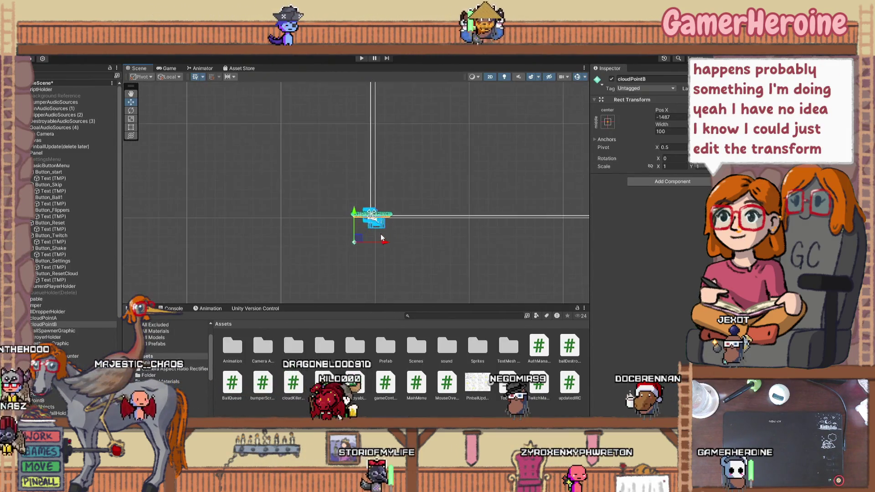
{"action": "left_click_drag", "start_coordinate": [353, 246], "coordinate": [390, 198]}
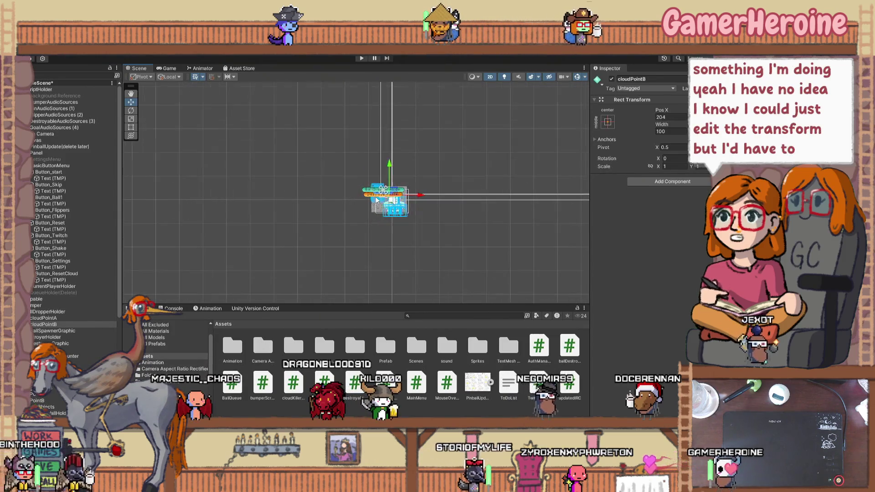
{"action": "scroll", "coordinate": [390, 198], "scroll_direction": "up", "scroll_amount": 3}
{"action": "scroll", "coordinate": [390, 197], "scroll_direction": "up", "scroll_amount": 6}
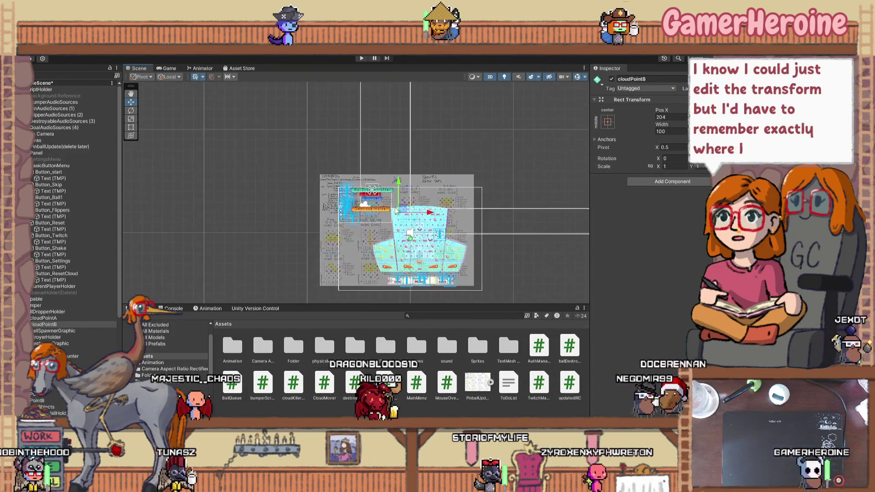
{"action": "mouse_move", "coordinate": [399, 214]}
{"action": "left_mouse_down"}
{"action": "mouse_move", "coordinate": [358, 175]}
{"action": "mouse_move", "coordinate": [353, 137]}
{"action": "left_mouse_up"}
{"action": "scroll", "coordinate": [380, 197], "scroll_direction": "up", "scroll_amount": 4}
{"action": "scroll", "coordinate": [338, 162], "scroll_direction": "up", "scroll_amount": 3}
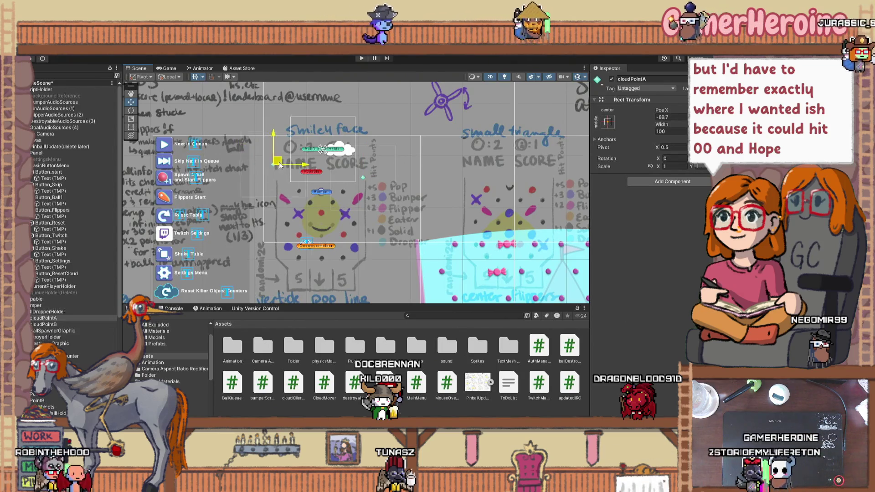
{"action": "scroll", "coordinate": [311, 204], "scroll_direction": "up", "scroll_amount": 3}
Raise both cloud points level with the cloud, then check their X positions: -58.9 and 55.1
{"action": "left_click", "coordinate": [388, 157], "text": "shift"}
{"action": "mouse_move", "coordinate": [391, 125]}
{"action": "left_mouse_down"}
{"action": "mouse_move", "coordinate": [395, 93]}
{"action": "mouse_move", "coordinate": [389, 105]}
{"action": "left_mouse_up"}
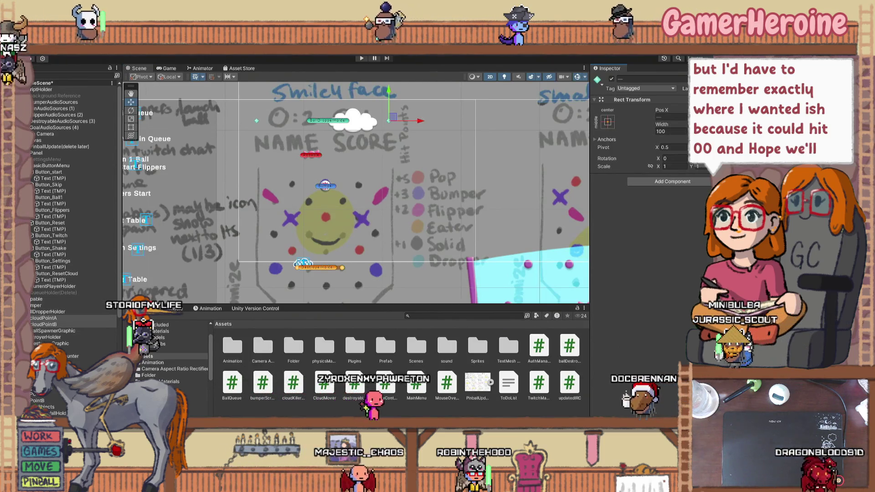
{"action": "left_click", "coordinate": [510, 141]}
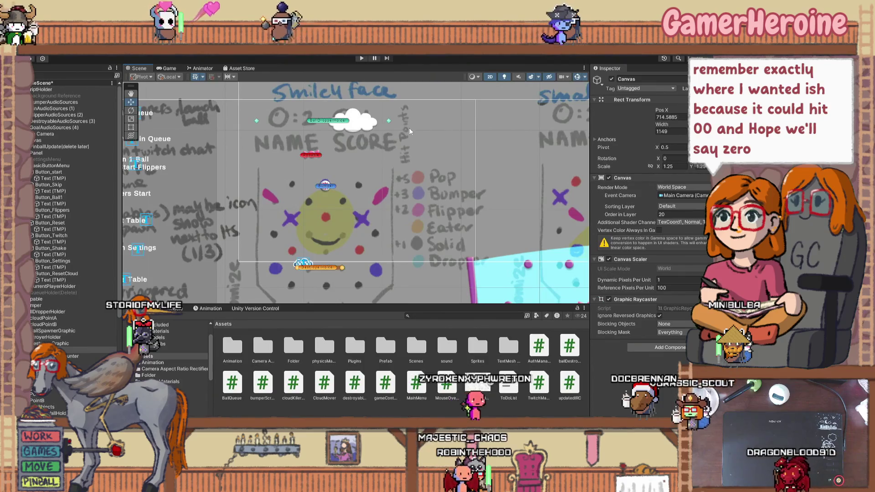
{"action": "left_click", "coordinate": [389, 122]}
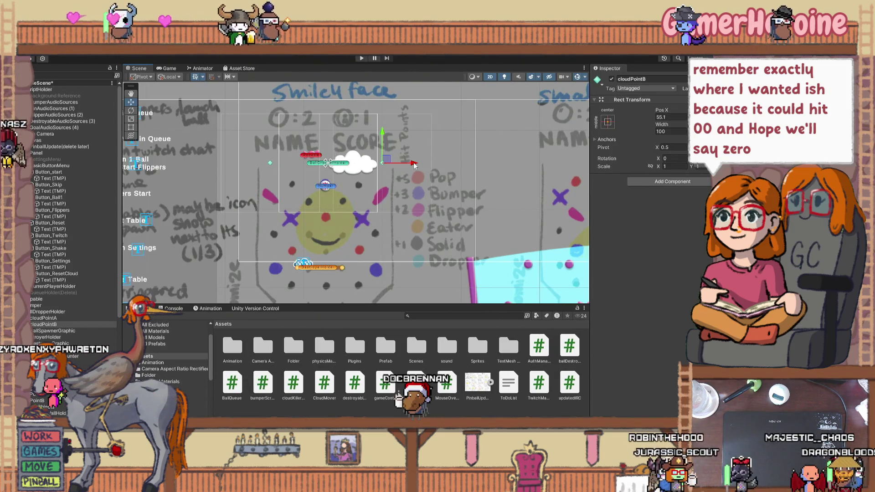
{"action": "left_click", "coordinate": [356, 169]}
{"action": "scroll", "coordinate": [356, 170], "scroll_direction": "up", "scroll_amount": 2}
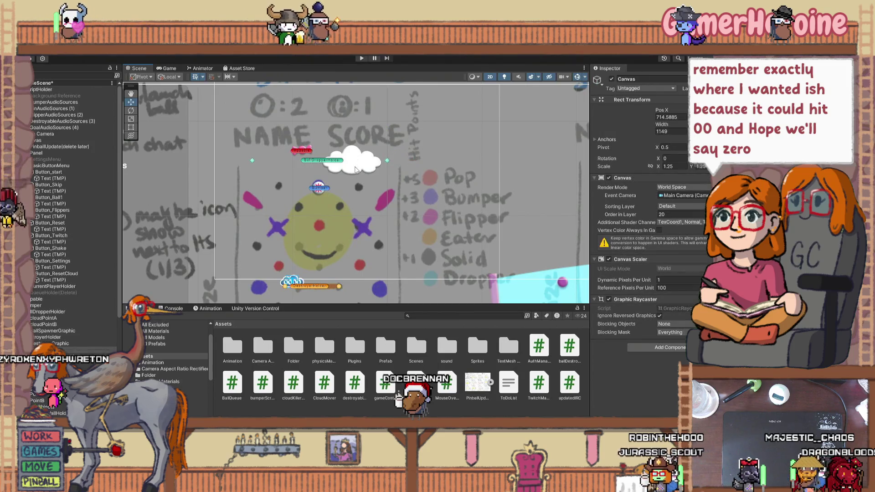
{"action": "left_click", "coordinate": [388, 160]}
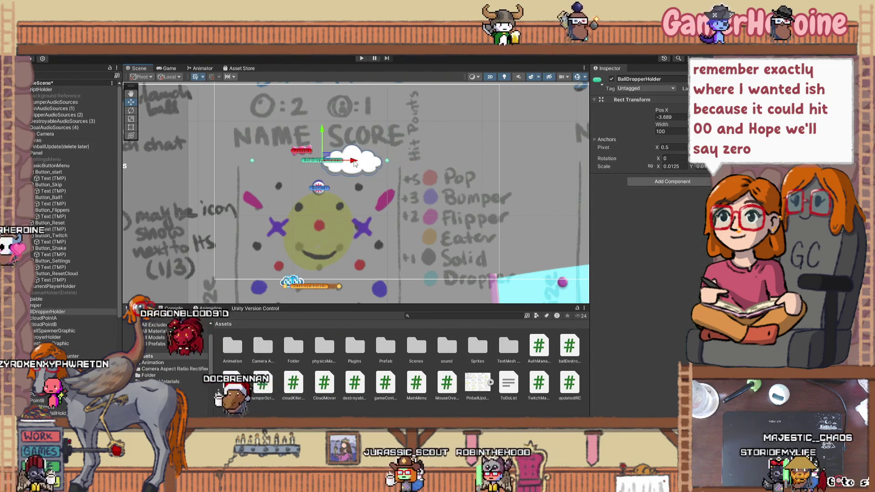
{"action": "left_click", "coordinate": [368, 164]}
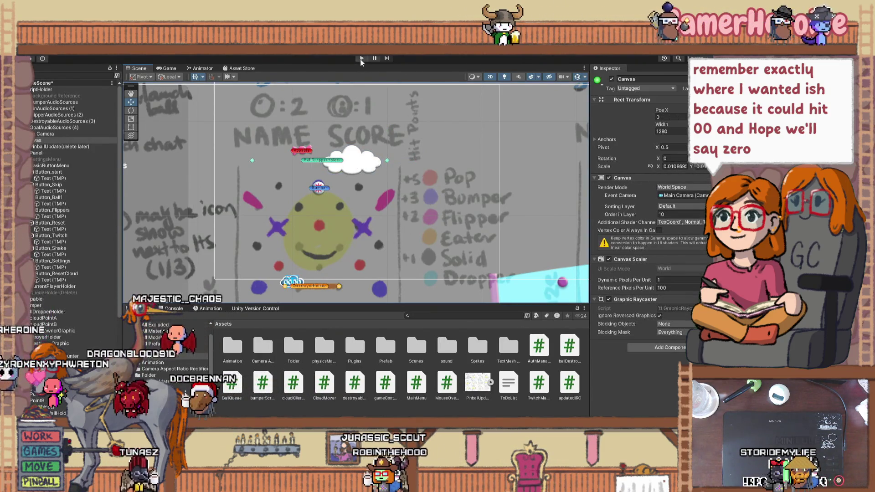
{"action": "left_click", "coordinate": [362, 59]}
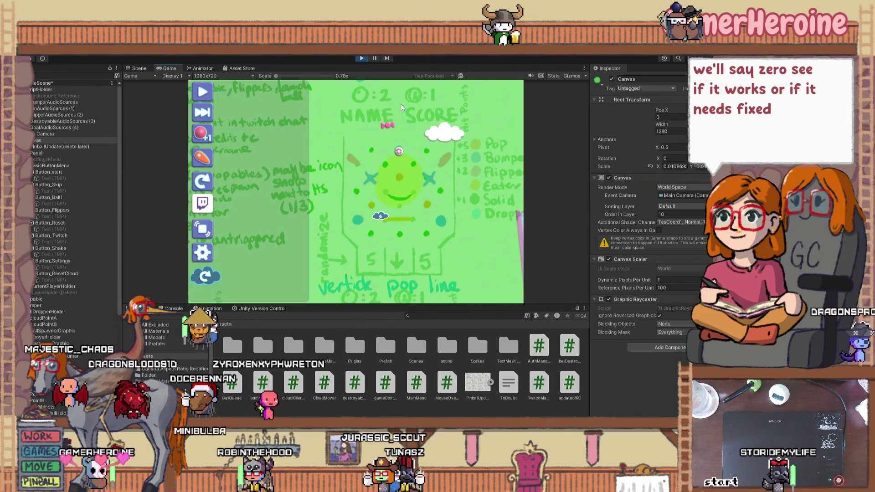
{"action": "left_click", "coordinate": [361, 58]}
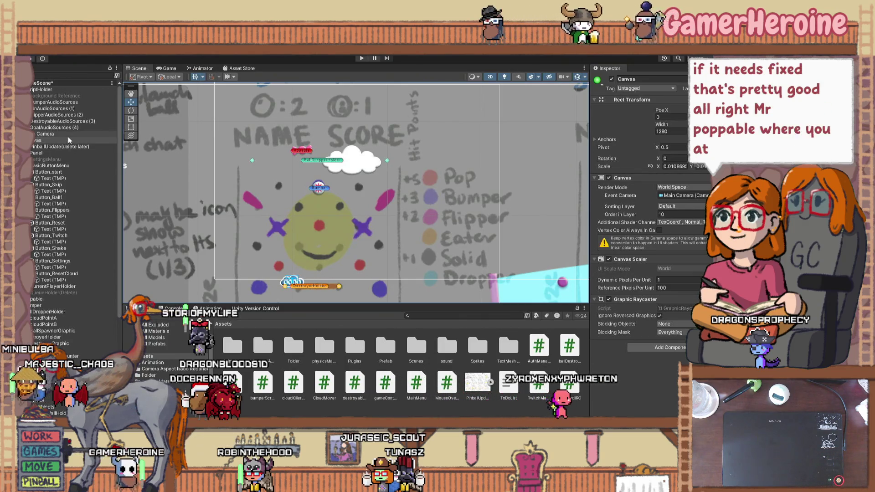
{"action": "scroll", "coordinate": [67, 205], "scroll_direction": "down", "scroll_amount": 2}
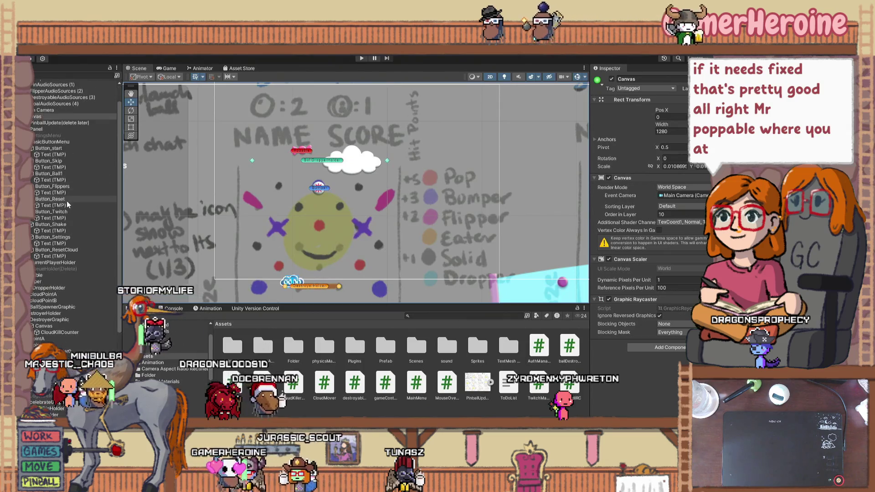
Move the Popable to the smiley's lower right and shrink it to about 0.416 scale
{"action": "left_click", "coordinate": [39, 275]}
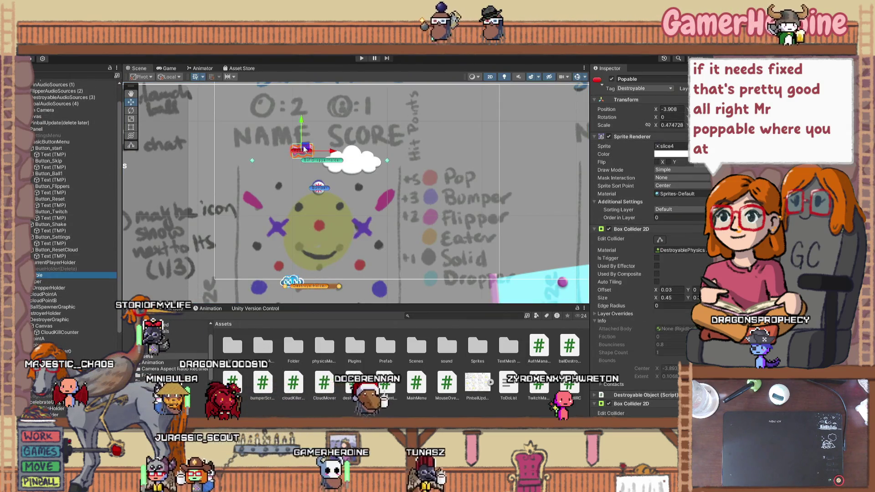
{"action": "left_click_drag", "start_coordinate": [300, 151], "coordinate": [283, 225]}
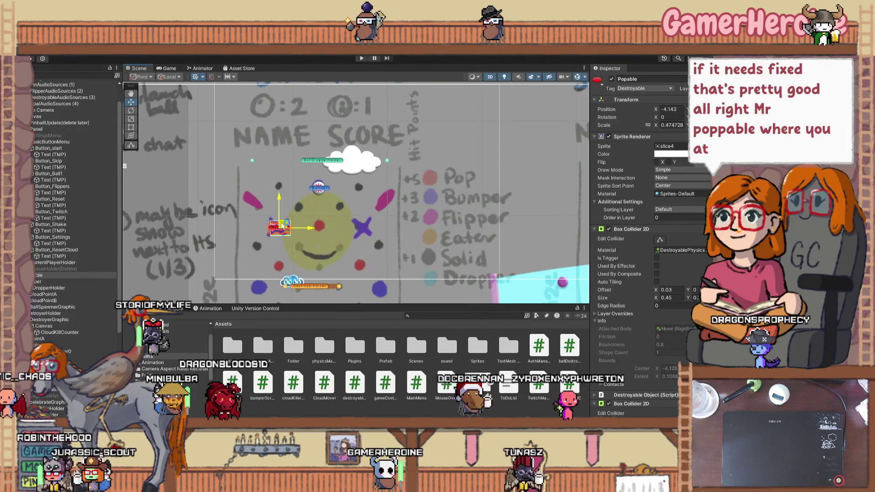
{"action": "mouse_move", "coordinate": [282, 225]}
{"action": "left_mouse_down"}
{"action": "mouse_move", "coordinate": [348, 243]}
{"action": "mouse_move", "coordinate": [360, 263]}
{"action": "left_mouse_up"}
{"action": "scroll", "coordinate": [360, 263], "scroll_direction": "up", "scroll_amount": 5}
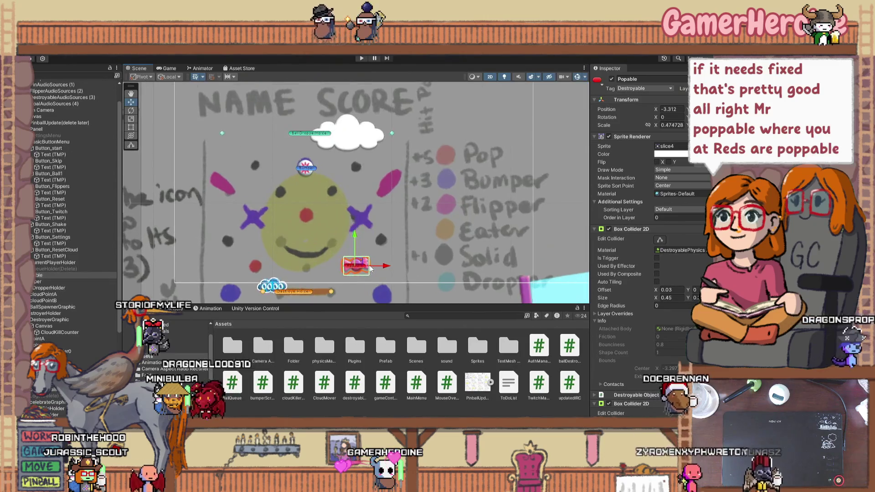
{"action": "left_click", "coordinate": [130, 118]}
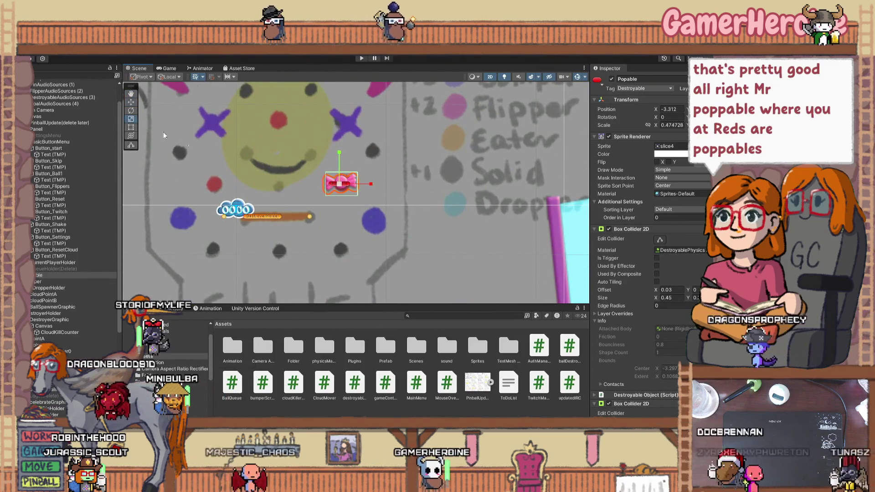
{"action": "left_click_drag", "start_coordinate": [339, 184], "coordinate": [337, 194]}
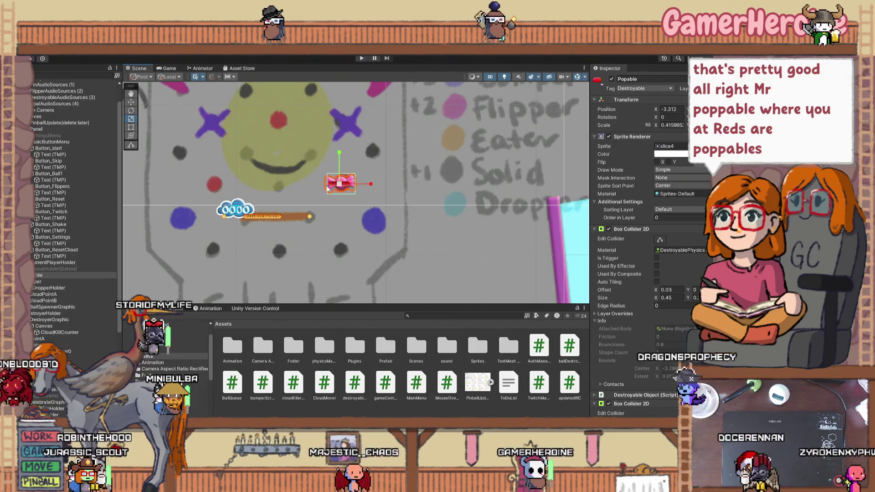
{"action": "left_click", "coordinate": [130, 102]}
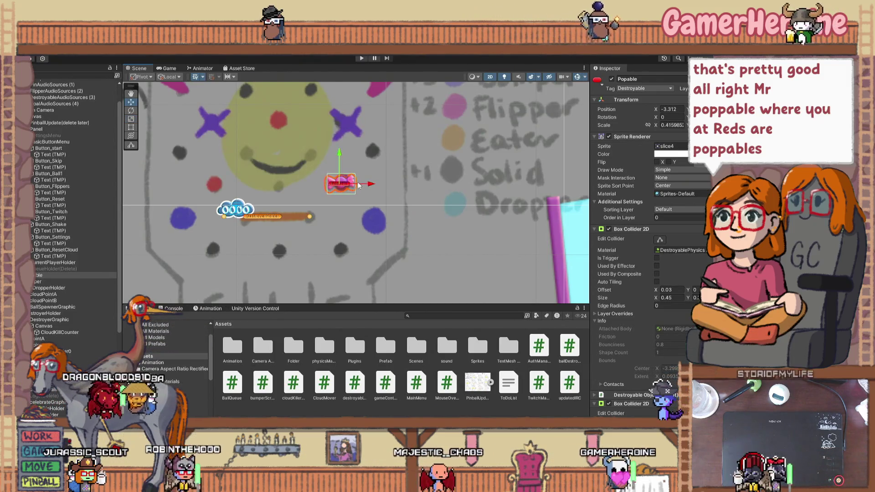
Duplicate the Popable to the smiley's lower left, then remove the copy again
{"action": "key", "text": "ctrl+d"}
{"action": "left_click_drag", "start_coordinate": [370, 183], "coordinate": [249, 182]}
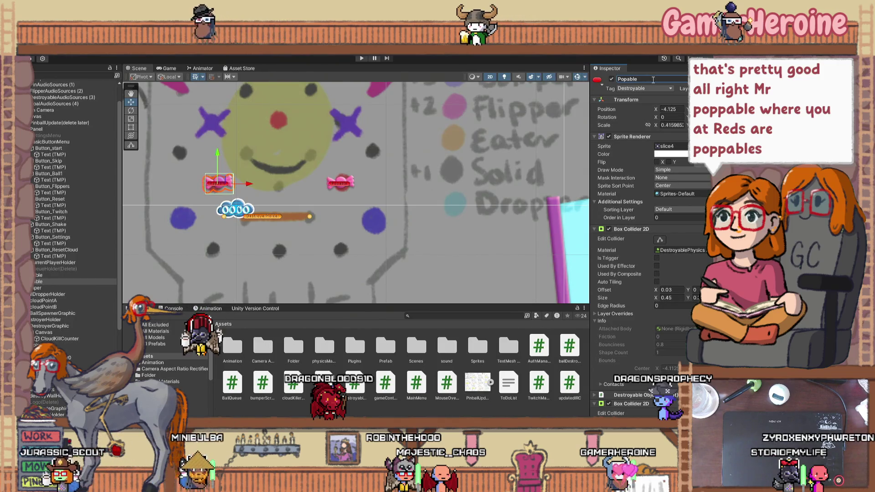
{"action": "left_click", "coordinate": [378, 179]}
{"action": "scroll", "coordinate": [388, 213], "scroll_direction": "down", "scroll_amount": 1}
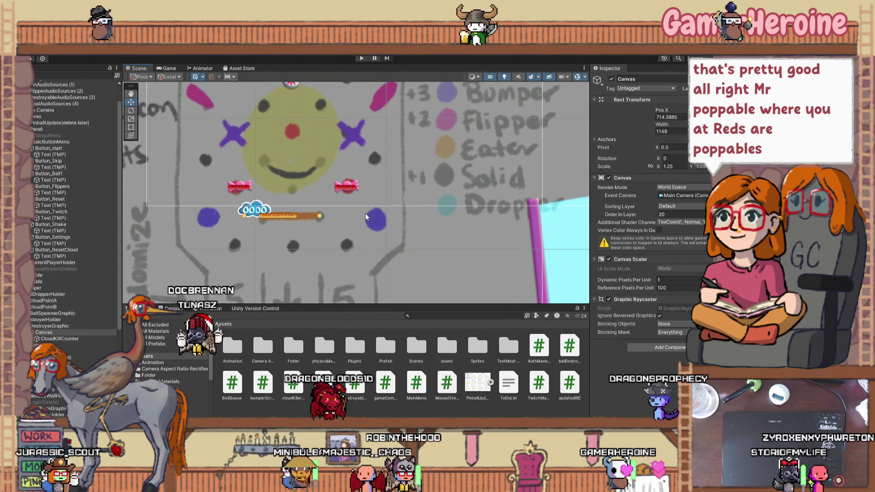
{"action": "scroll", "coordinate": [365, 214], "scroll_direction": "down", "scroll_amount": 1}
{"action": "left_click_drag", "start_coordinate": [375, 209], "coordinate": [362, 251]}
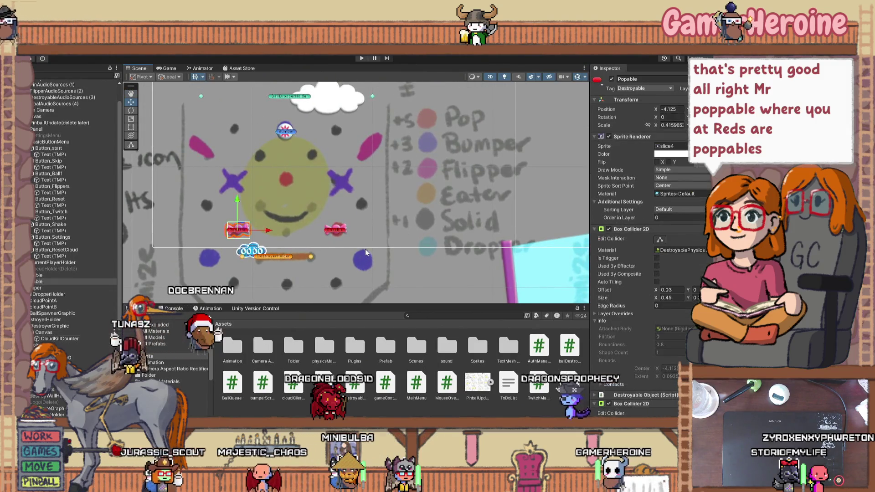
{"action": "left_click", "coordinate": [365, 248]}
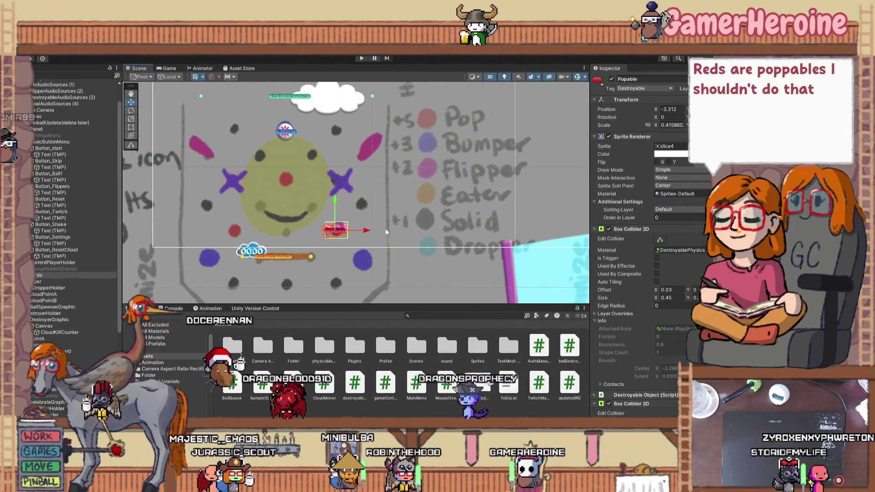
{"action": "left_click", "coordinate": [387, 211]}
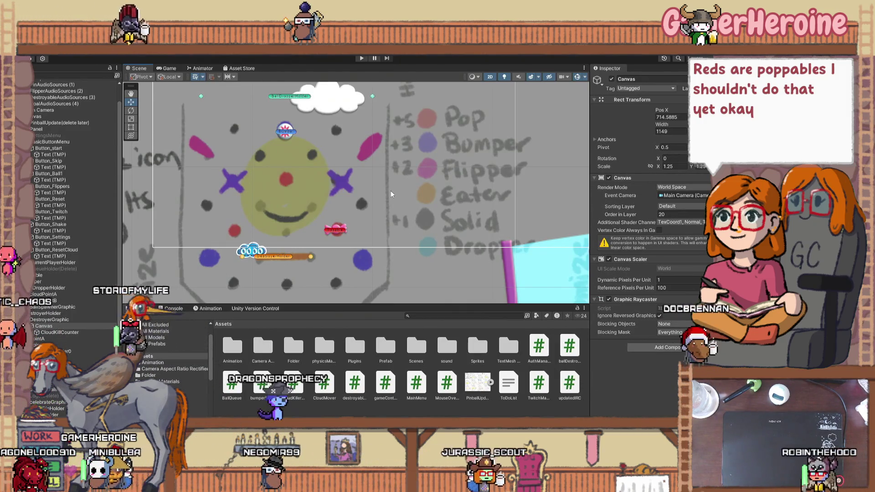
{"action": "left_click", "coordinate": [282, 133]}
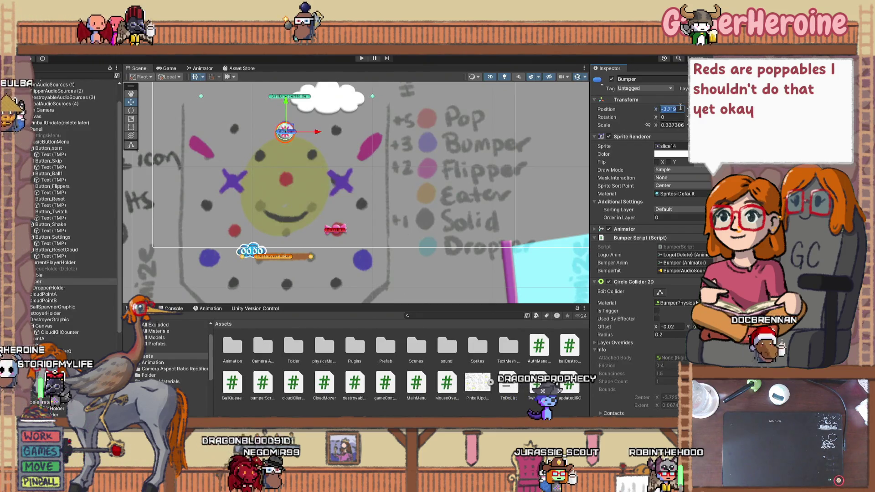
Set the Bumper and BallDropperHolder Position X to -3.7
{"action": "type", "text": "-3.719"}
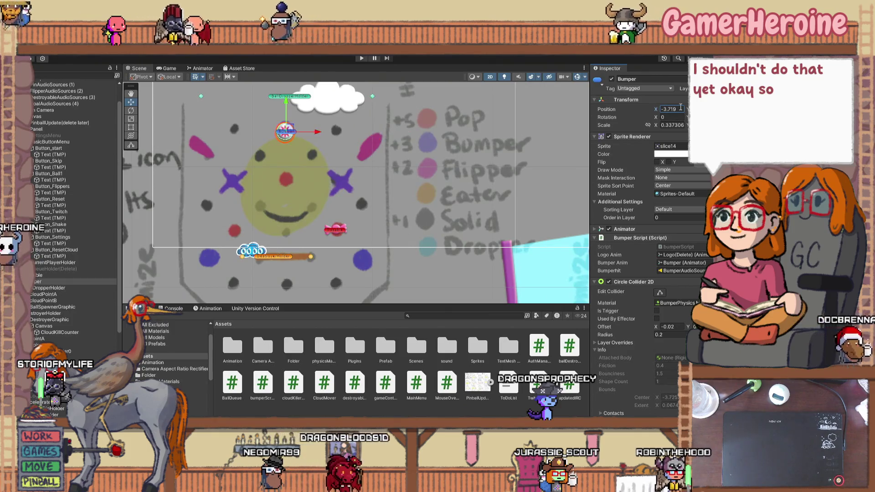
{"action": "key", "text": "Return"}
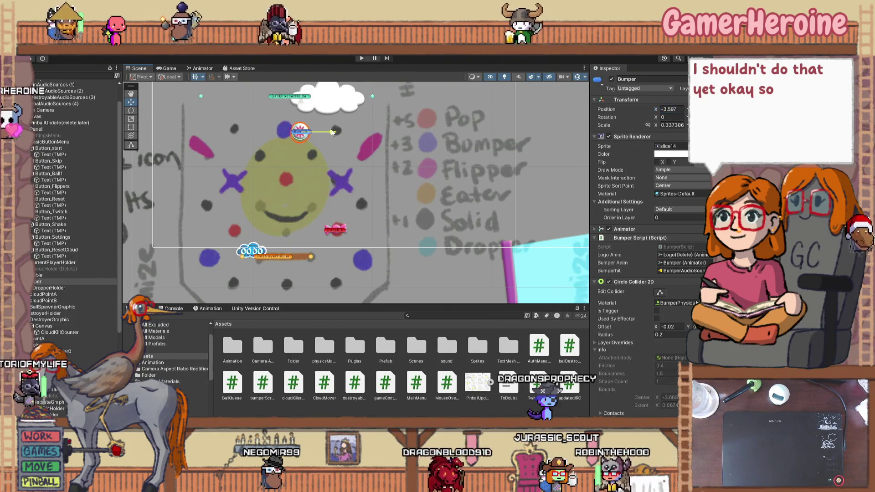
{"action": "type", "text": "-3."}
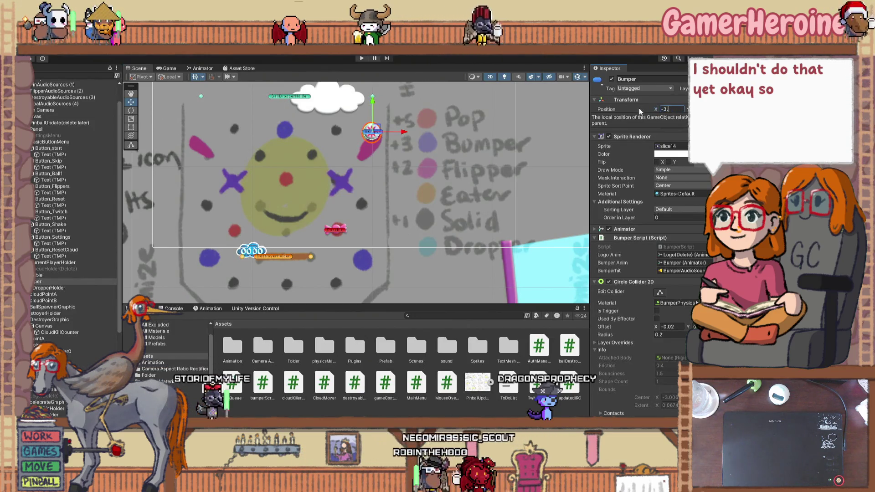
{"action": "type", "text": "7"}
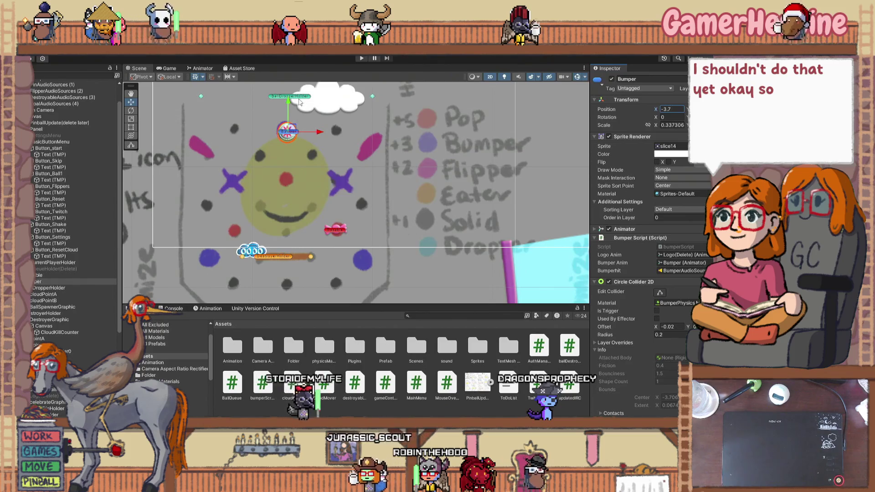
{"action": "left_click", "coordinate": [299, 102]}
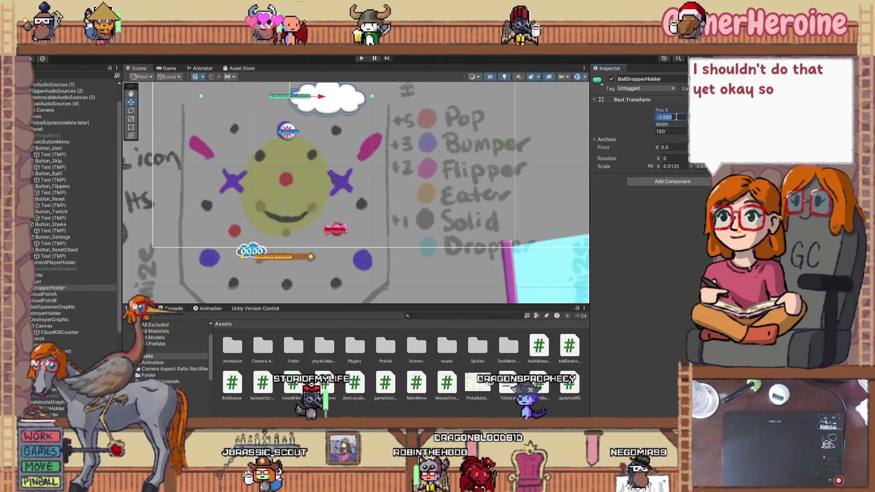
{"action": "type", "text": "3.7"}
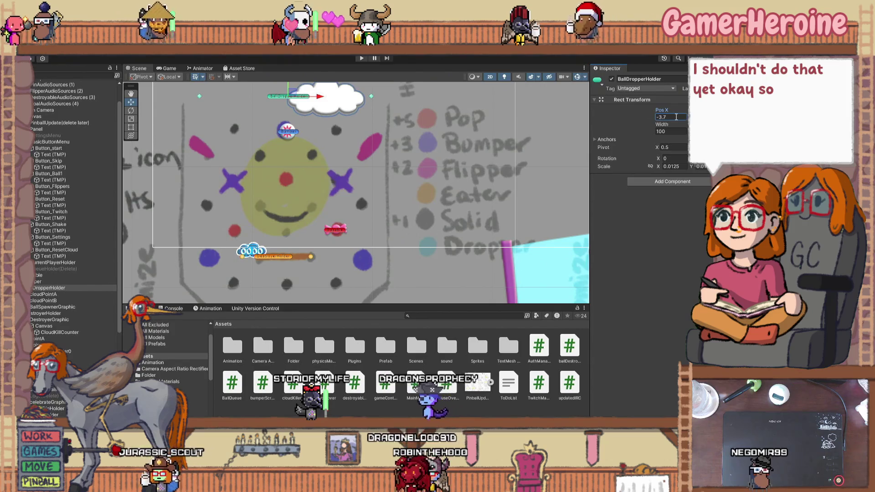
Check the DestroyerHolder, then try X -2.7 on PointA and cancel, keeping its original value
{"action": "left_click", "coordinate": [281, 255]}
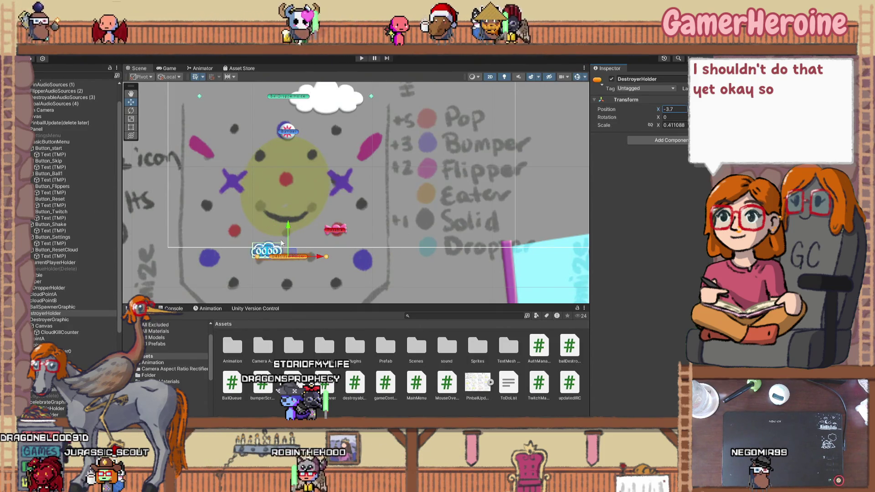
{"action": "left_click", "coordinate": [49, 340]}
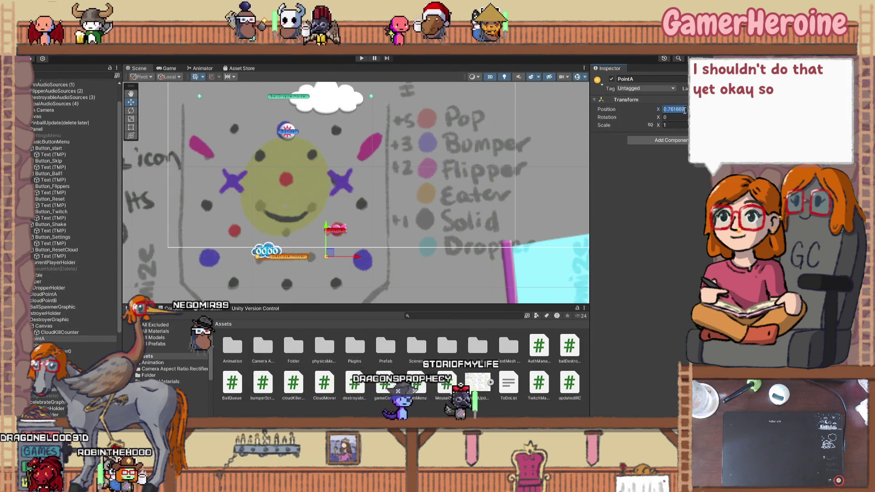
{"action": "type", "text": "-2.7"}
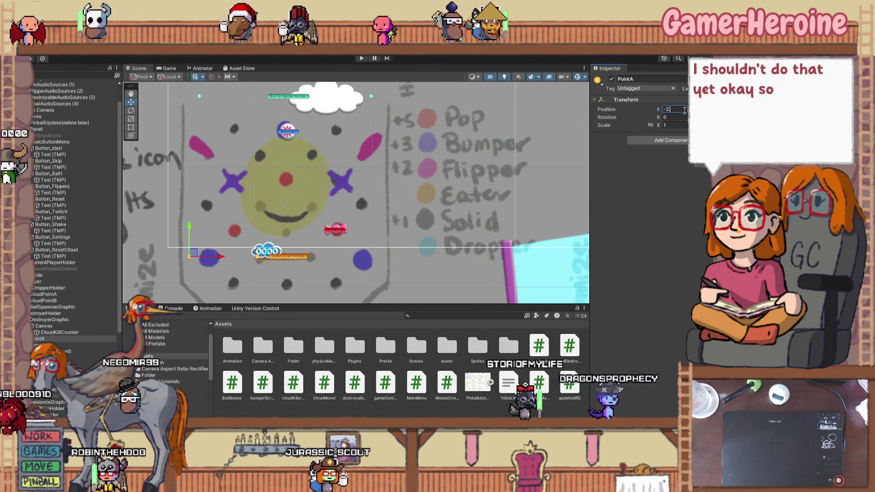
{"action": "key", "text": "Escape"}
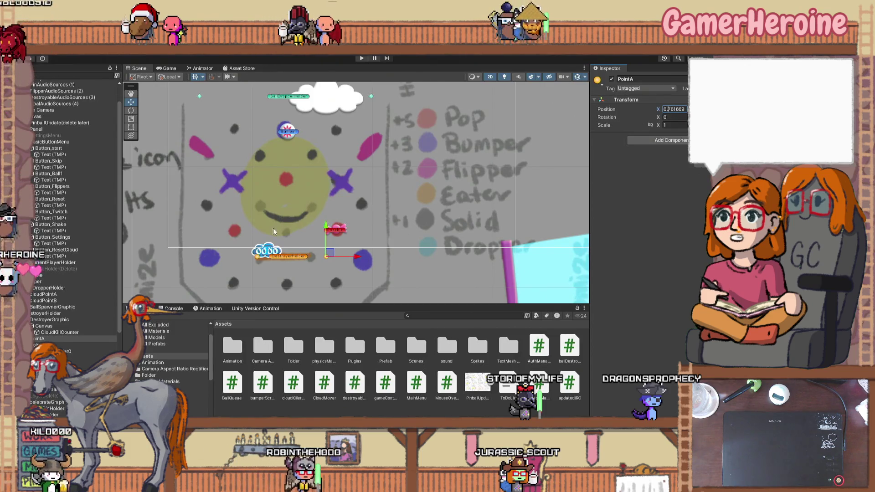
{"action": "scroll", "coordinate": [343, 208], "scroll_direction": "down", "scroll_amount": 3}
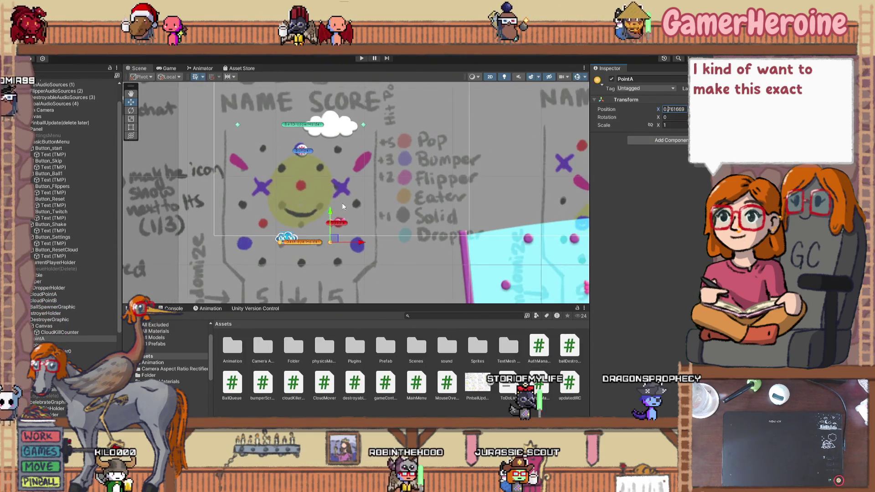
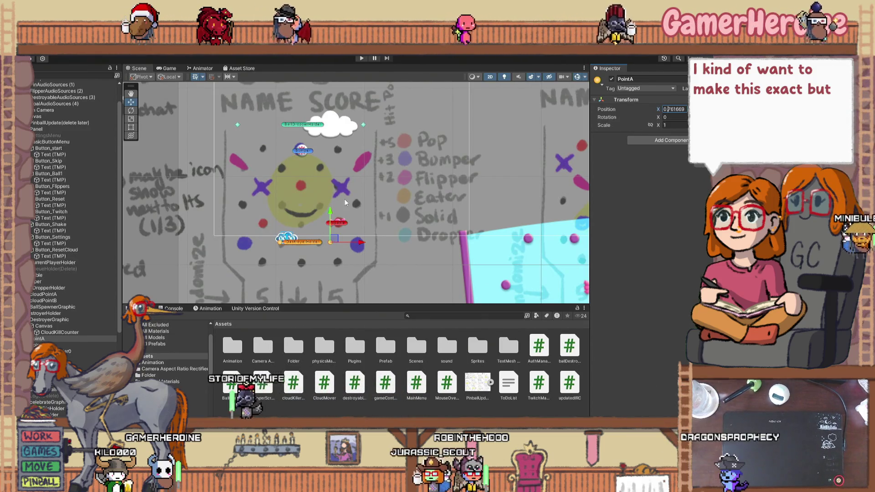
Inspect the bumper, PointA and DestroyerHolder positions on the board, ending with PointA selected
{"action": "scroll", "coordinate": [342, 198], "scroll_direction": "down", "scroll_amount": 2}
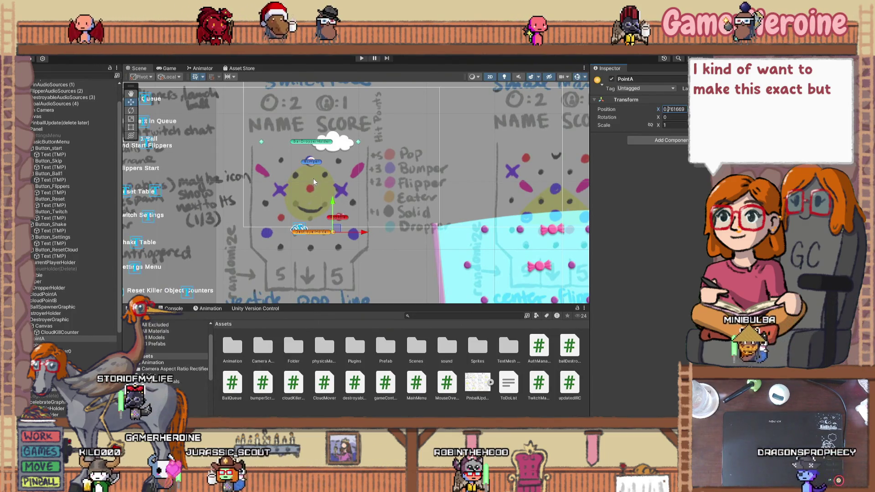
{"action": "scroll", "coordinate": [316, 176], "scroll_direction": "up", "scroll_amount": 4}
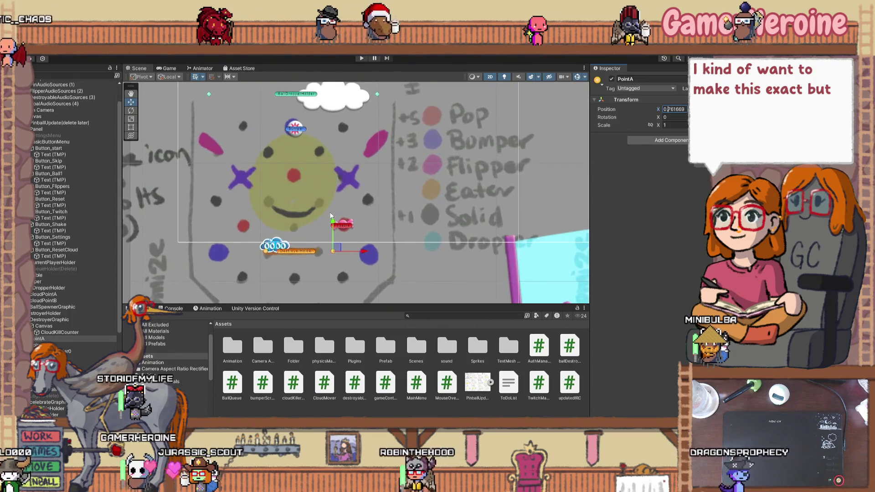
{"action": "left_click", "coordinate": [296, 133]}
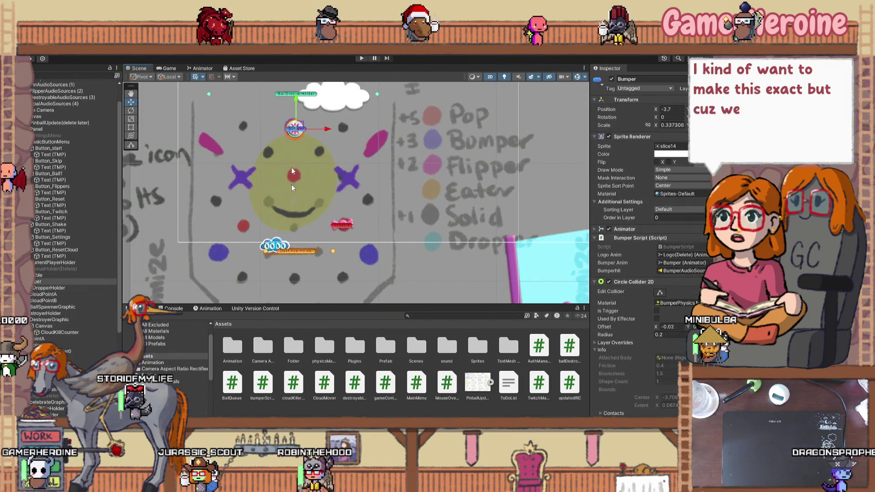
{"action": "scroll", "coordinate": [291, 201], "scroll_direction": "down", "scroll_amount": 2}
{"action": "scroll", "coordinate": [291, 201], "scroll_direction": "down", "scroll_amount": 3}
{"action": "mouse_move", "coordinate": [297, 195]}
{"action": "left_mouse_down"}
{"action": "mouse_move", "coordinate": [317, 205]}
{"action": "mouse_move", "coordinate": [325, 180]}
{"action": "left_mouse_up"}
{"action": "scroll", "coordinate": [326, 177], "scroll_direction": "up", "scroll_amount": 2}
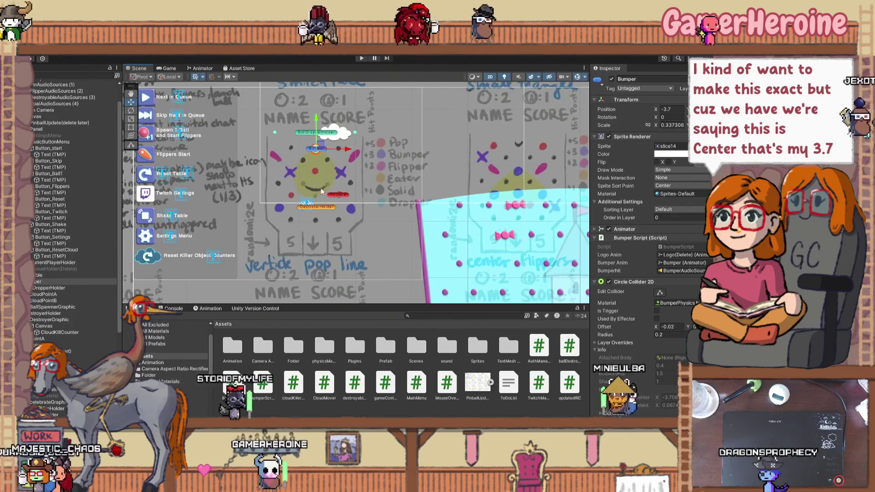
{"action": "scroll", "coordinate": [322, 194], "scroll_direction": "up", "scroll_amount": 3}
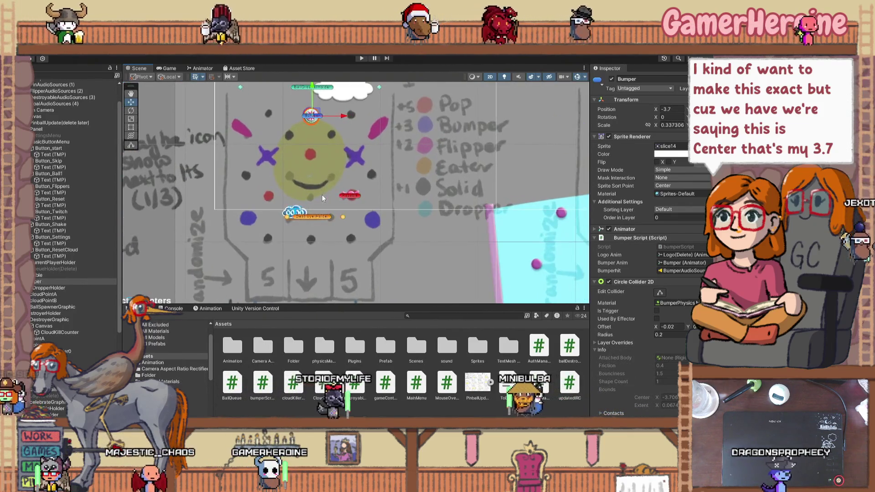
{"action": "scroll", "coordinate": [345, 221], "scroll_direction": "up", "scroll_amount": 2}
{"action": "left_click", "coordinate": [345, 217]}
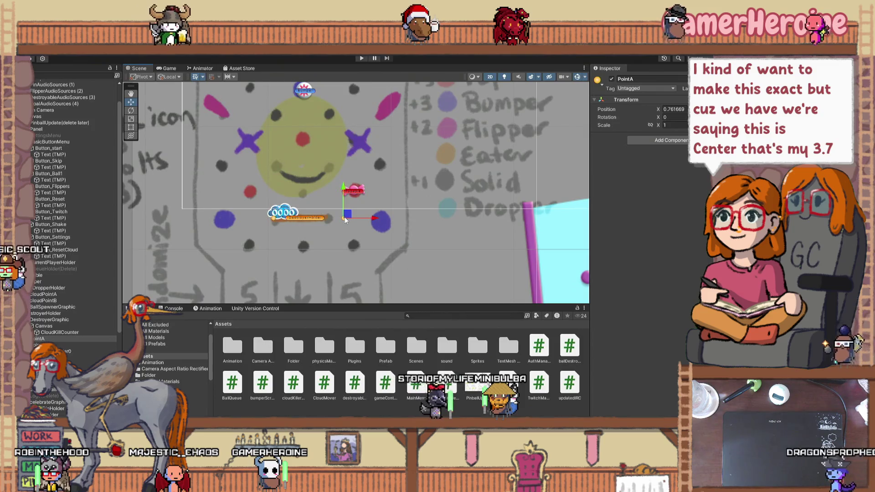
{"action": "left_click", "coordinate": [70, 314]}
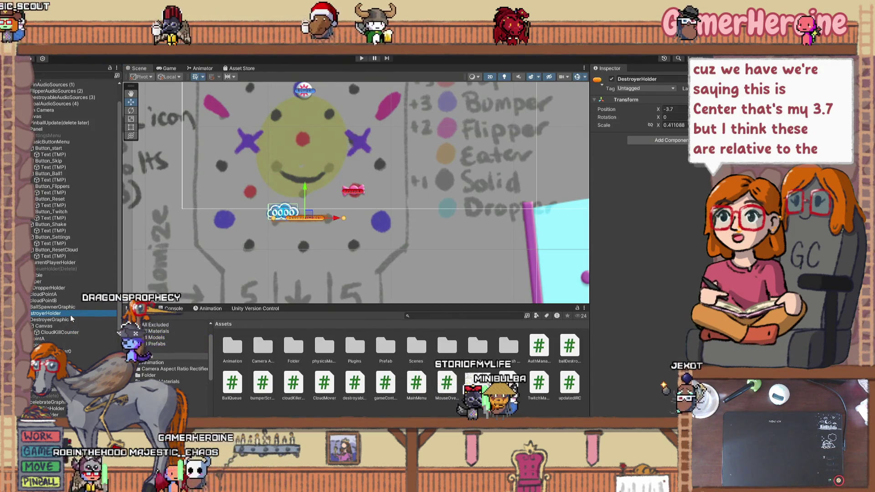
{"action": "left_click", "coordinate": [39, 339]}
Mirror the points by giving PointA Position X 0.7 and PointB Position X -0.7
{"action": "left_click", "coordinate": [673, 109]}
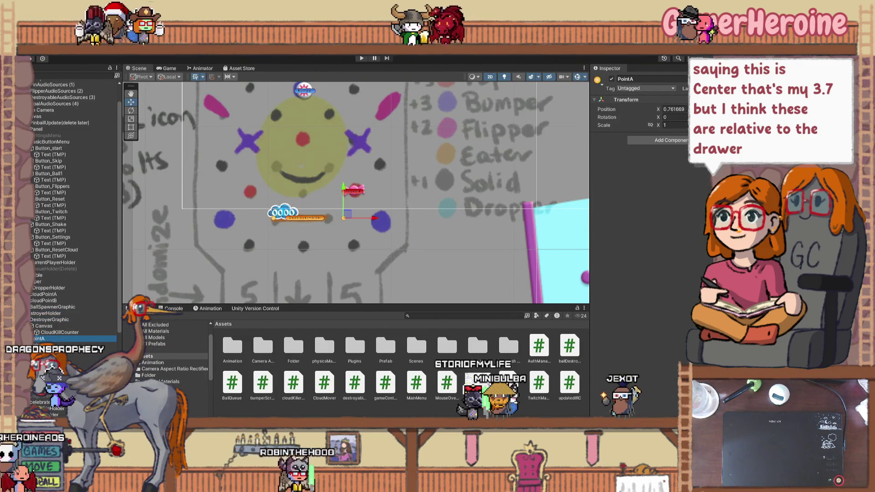
{"action": "type", "text": "1"}
{"action": "key", "text": "Return"}
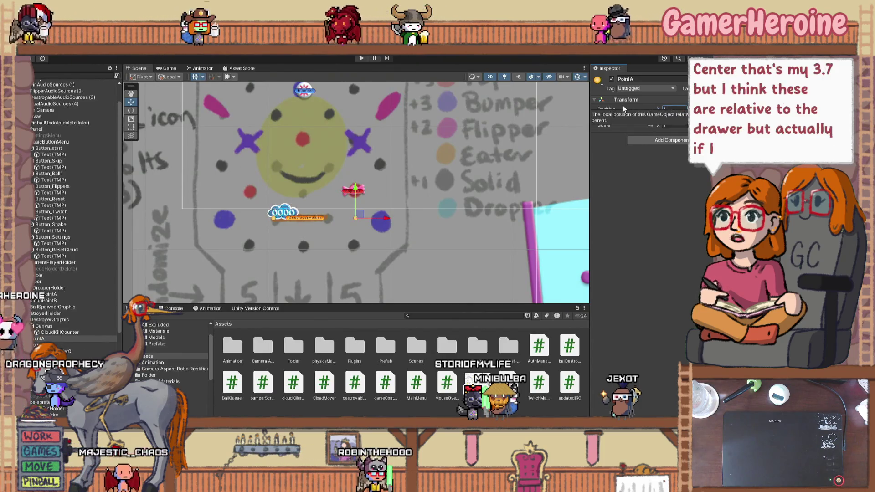
{"action": "key", "text": "Down"}
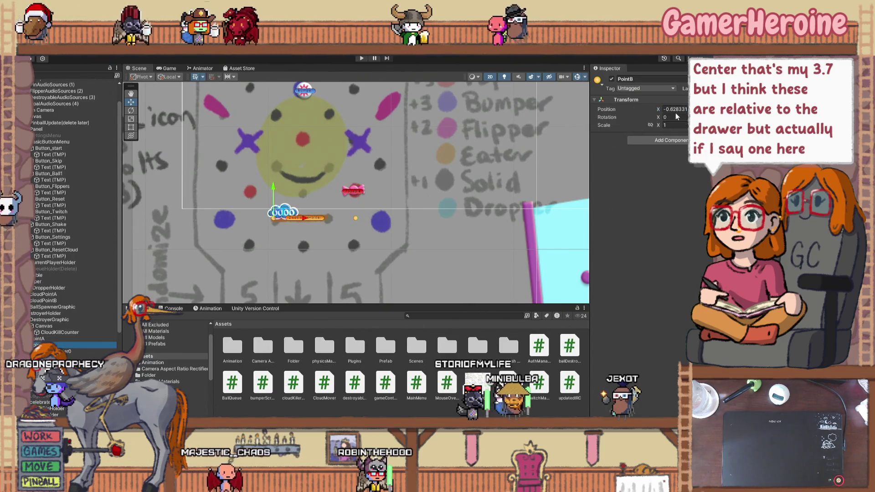
{"action": "left_click", "coordinate": [676, 110]}
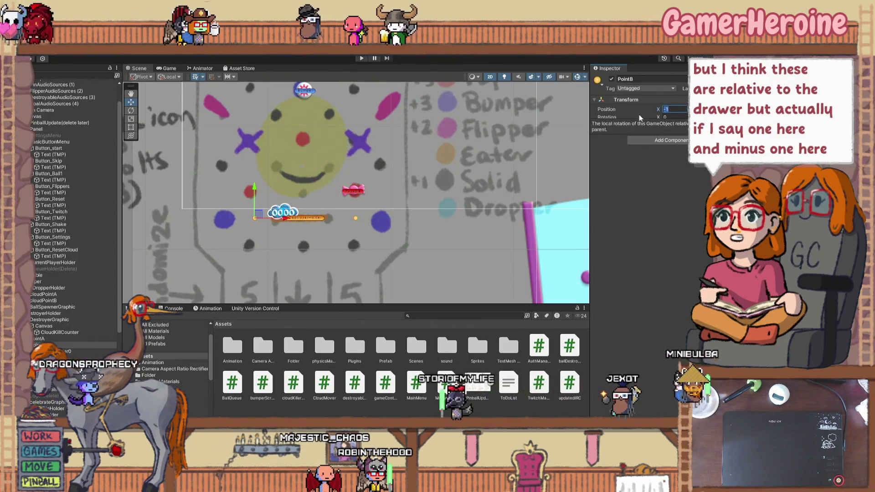
{"action": "type", "text": "-.7"}
{"action": "key", "text": "Return"}
{"action": "key", "text": "Up"}
{"action": "left_click", "coordinate": [677, 111]}
{"action": "type", "text": ".7"}
{"action": "key", "text": "Return"}
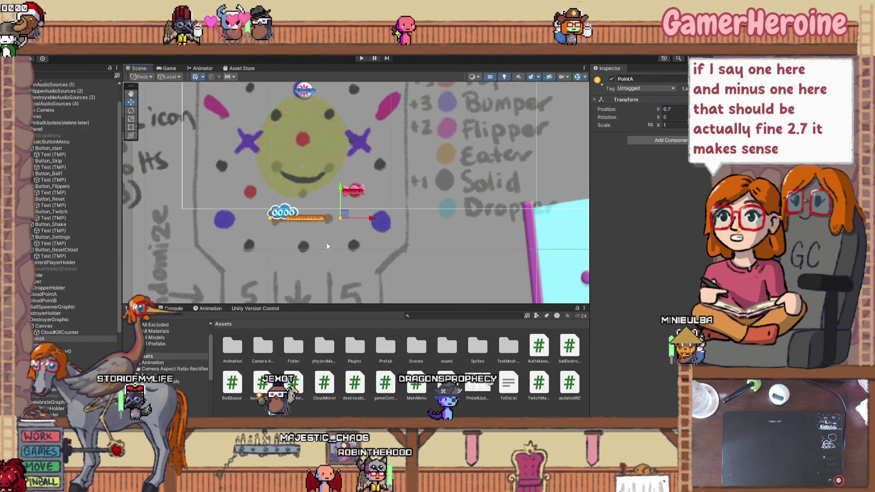
Select the Canvas, then reselect PointA to check its new placement
{"action": "left_click", "coordinate": [327, 246]}
{"action": "scroll", "coordinate": [379, 228], "scroll_direction": "up", "scroll_amount": 4}
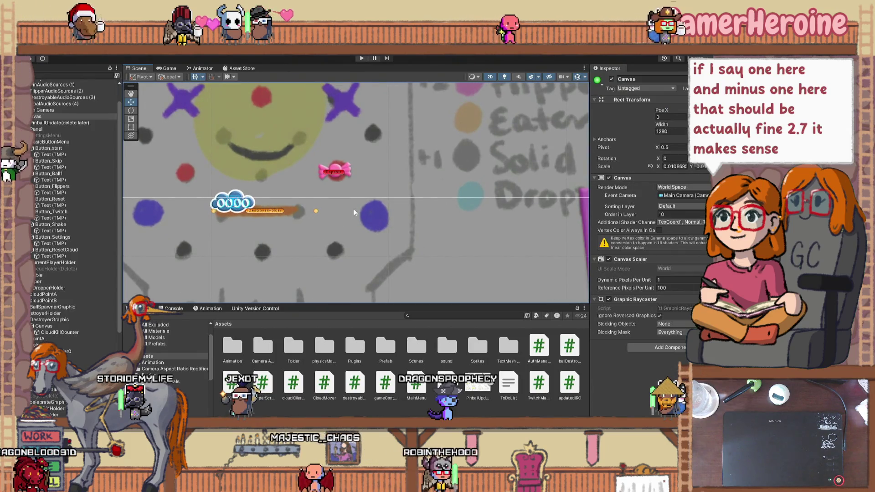
{"action": "scroll", "coordinate": [394, 232], "scroll_direction": "down", "scroll_amount": 2}
{"action": "scroll", "coordinate": [351, 198], "scroll_direction": "up", "scroll_amount": 2}
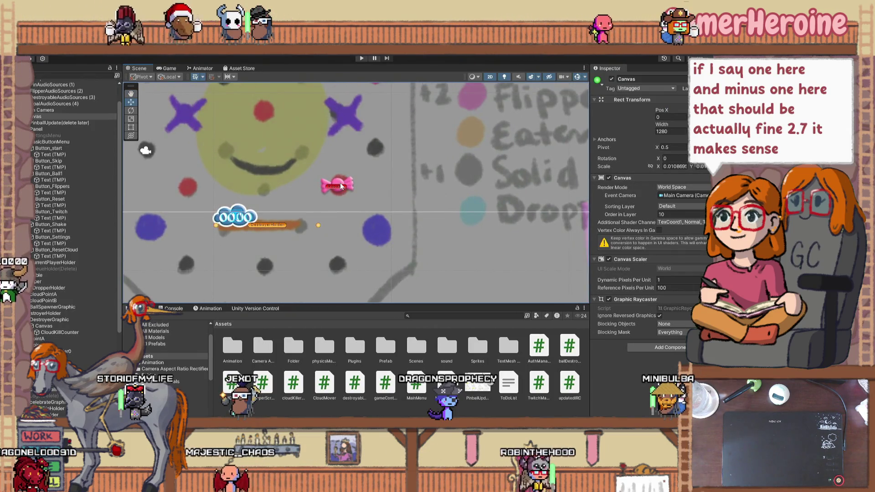
{"action": "left_click", "coordinate": [318, 226]}
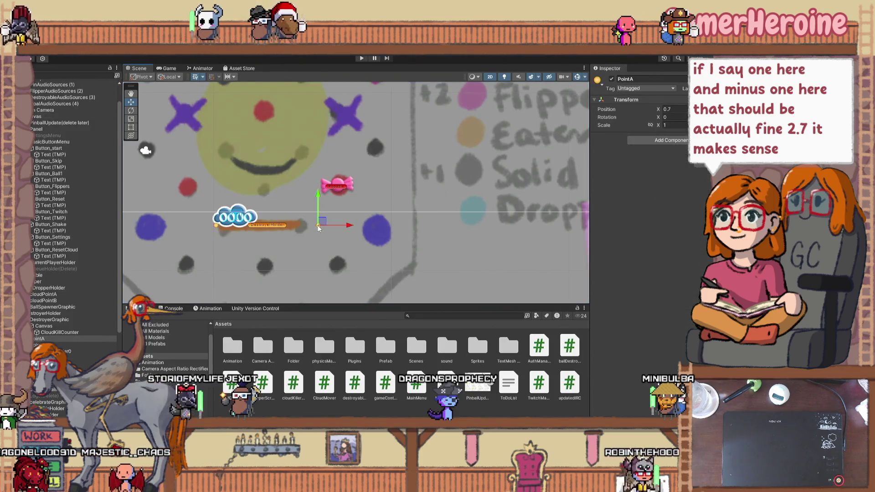
Select the pink Popable sprite and try Position X values -3.4, -3.5, -3.2 and -3.1 before settling on -3.3
{"action": "left_click", "coordinate": [338, 191]}
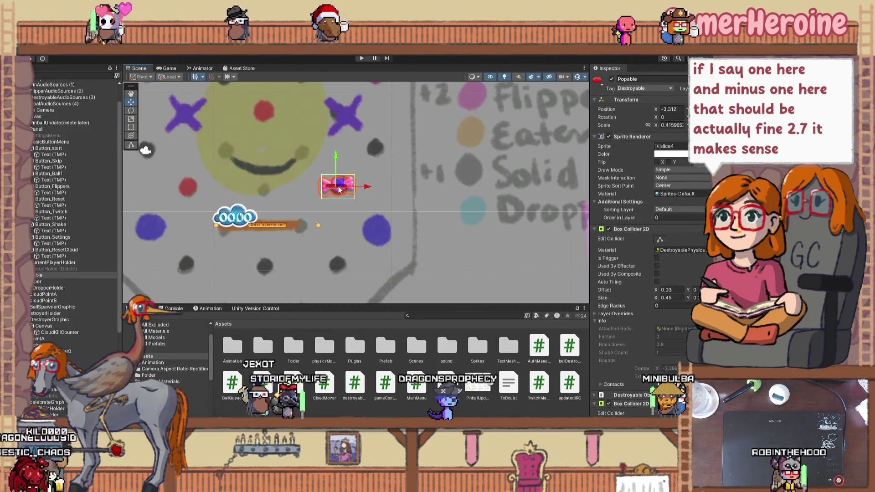
{"action": "left_click", "coordinate": [674, 108]}
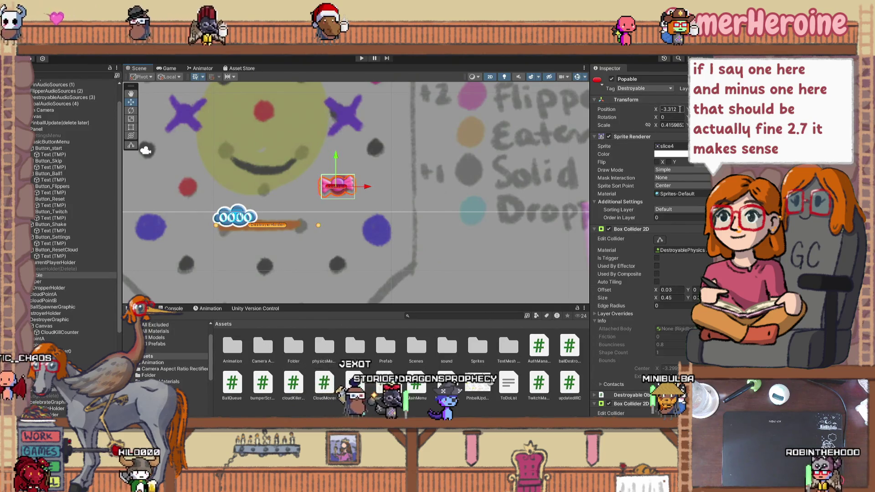
{"action": "type", "text": "-3.4"}
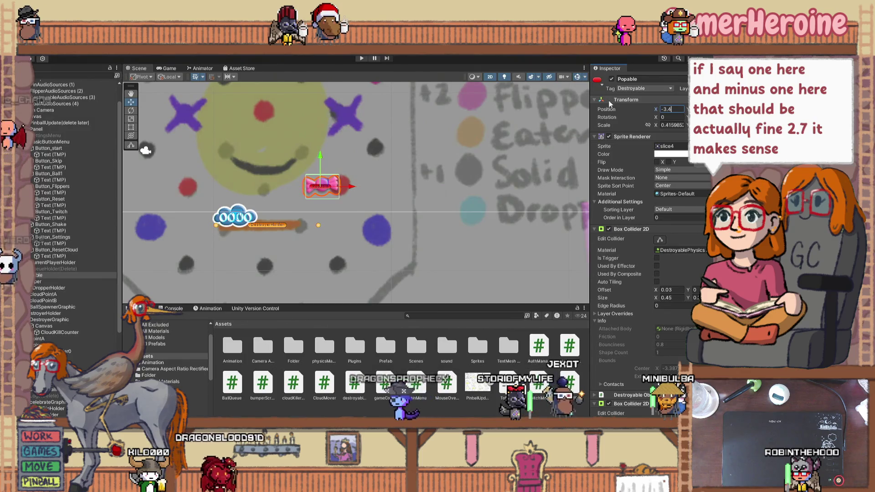
{"action": "key", "text": "BackSpace"}
{"action": "type", "text": "5"}
{"action": "key", "text": "BackSpace"}
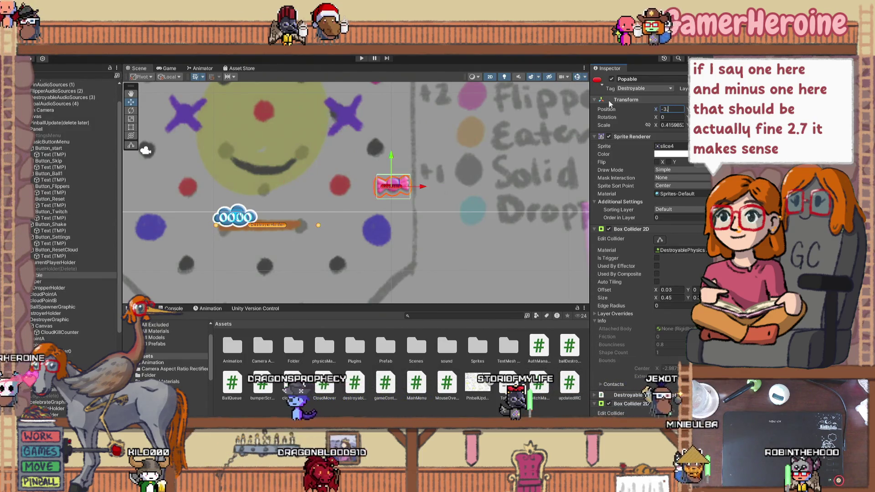
{"action": "type", "text": "2"}
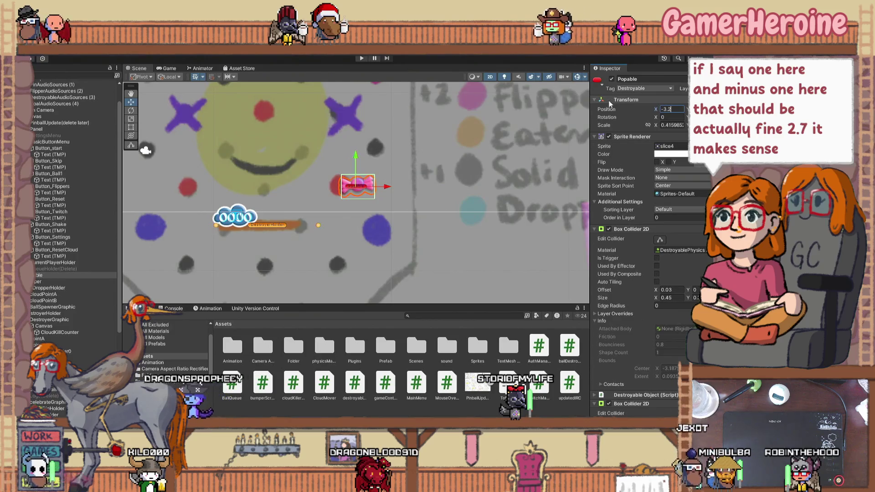
{"action": "key", "text": "BackSpace"}
{"action": "type", "text": "1"}
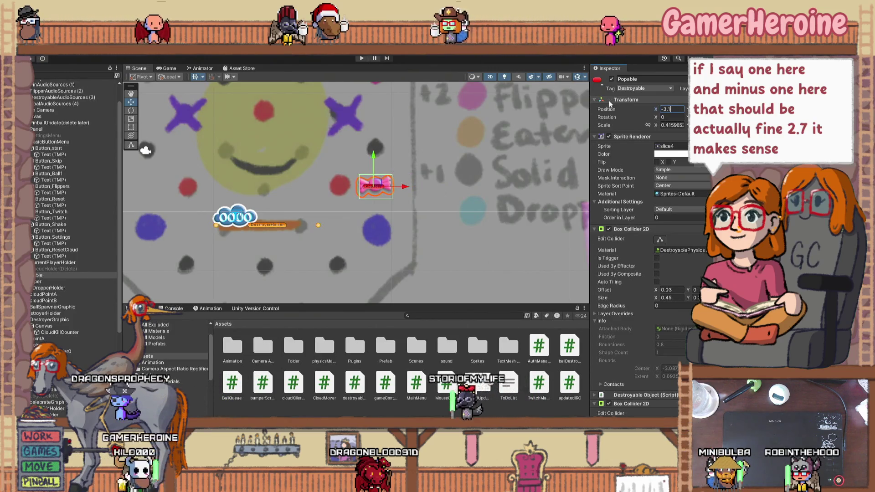
{"action": "key", "text": "BackSpace"}
{"action": "key", "text": "BackSpace"}
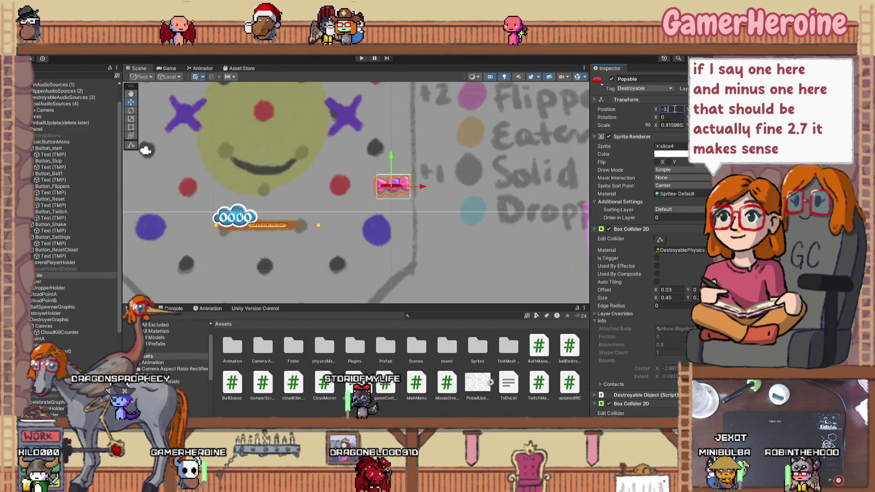
{"action": "type", "text": ".3"}
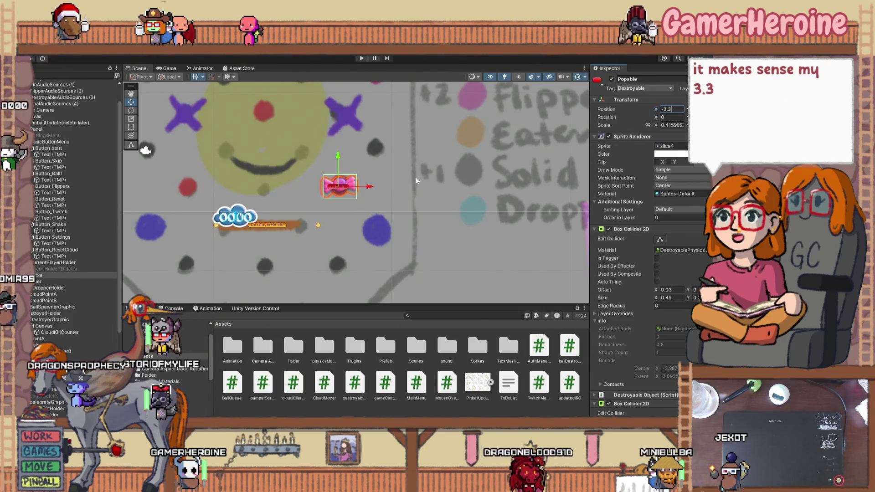
{"action": "scroll", "coordinate": [269, 202], "scroll_direction": "down", "scroll_amount": 1}
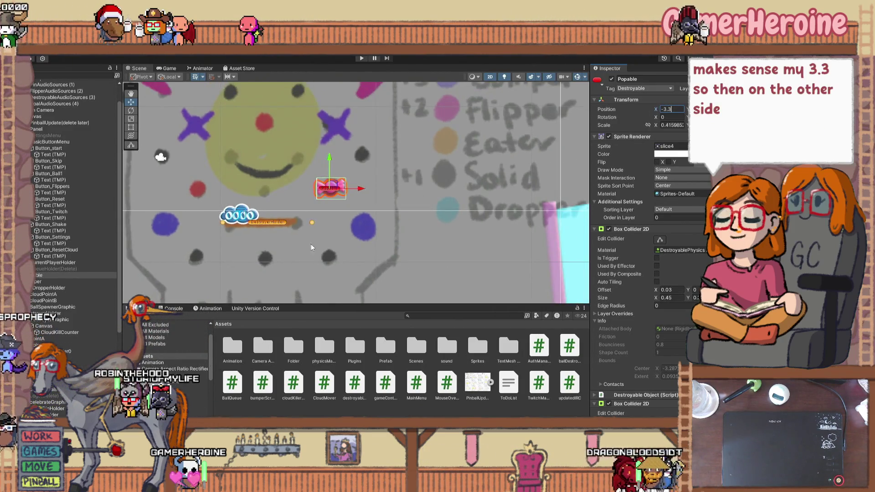
{"action": "scroll", "coordinate": [280, 257], "scroll_direction": "down", "scroll_amount": 1}
{"action": "left_click", "coordinate": [284, 250]}
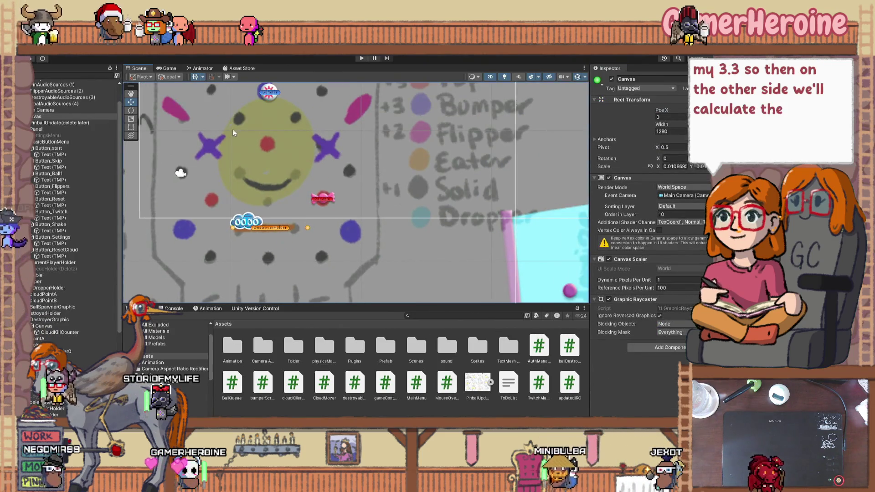
{"action": "scroll", "coordinate": [292, 217], "scroll_direction": "down", "scroll_amount": 3}
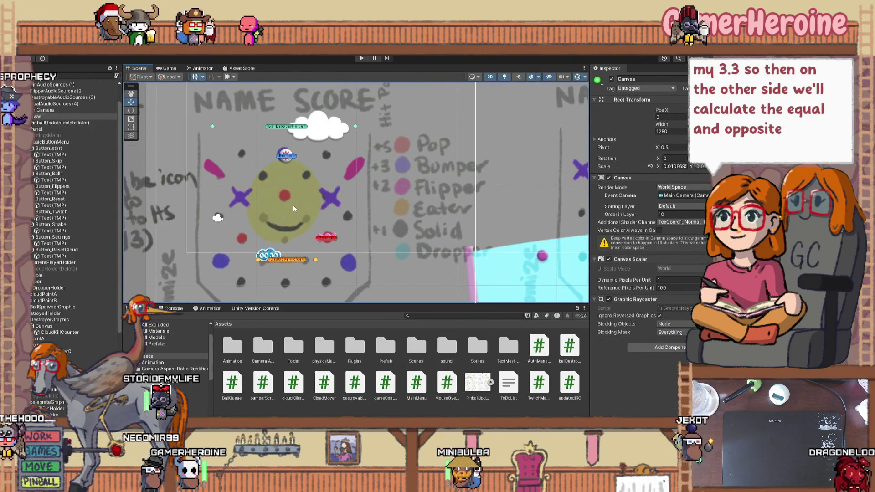
{"action": "scroll", "coordinate": [338, 226], "scroll_direction": "down", "scroll_amount": 2}
{"action": "scroll", "coordinate": [339, 225], "scroll_direction": "down", "scroll_amount": 5}
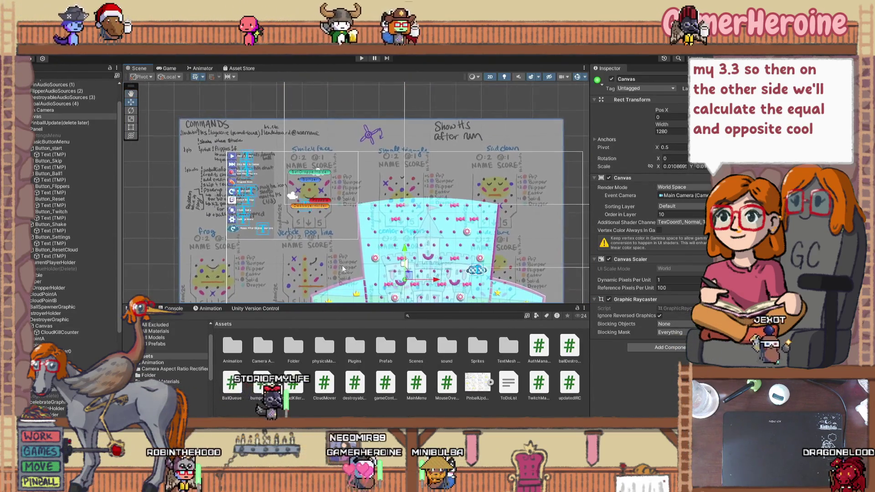
{"action": "scroll", "coordinate": [333, 229], "scroll_direction": "up", "scroll_amount": 2}
{"action": "scroll", "coordinate": [173, 355], "scroll_direction": "down", "scroll_amount": 2}
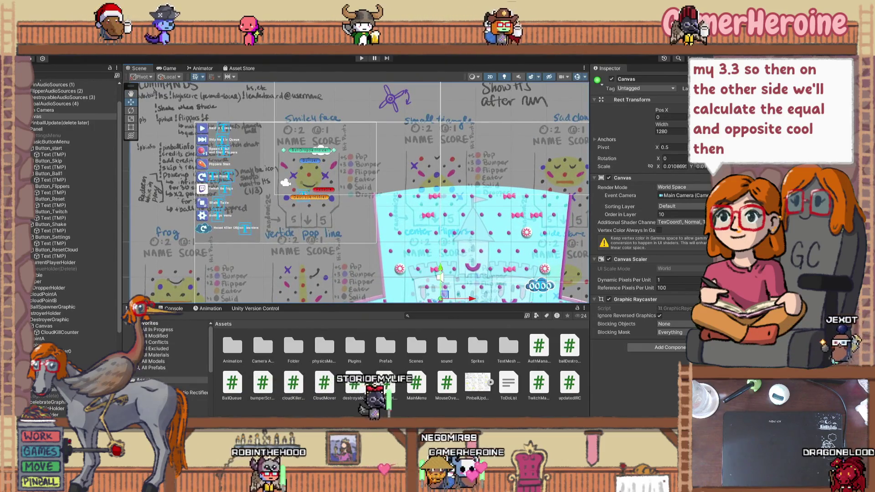
{"action": "left_click", "coordinate": [149, 370]}
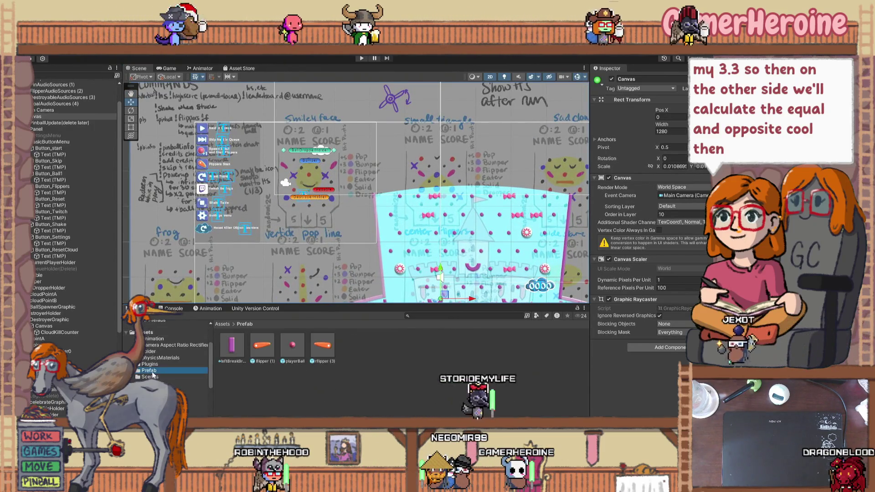
{"action": "scroll", "coordinate": [285, 167], "scroll_direction": "up", "scroll_amount": 2}
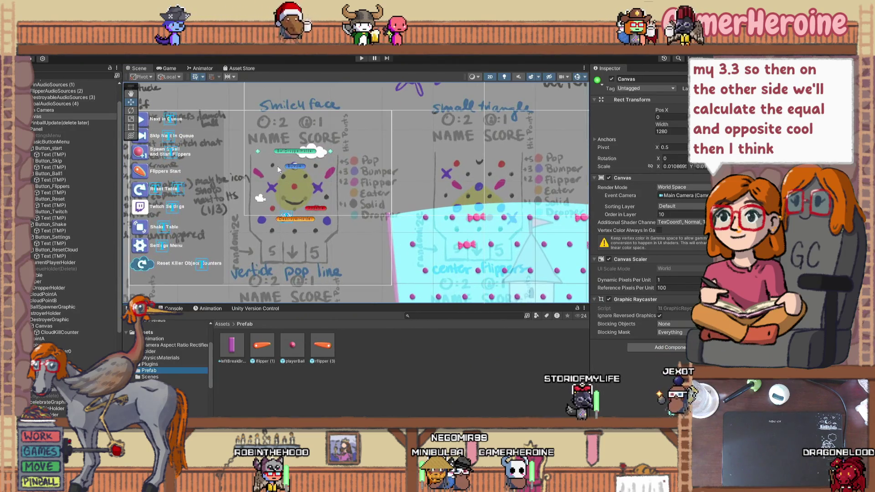
{"action": "scroll", "coordinate": [285, 166], "scroll_direction": "up", "scroll_amount": 1}
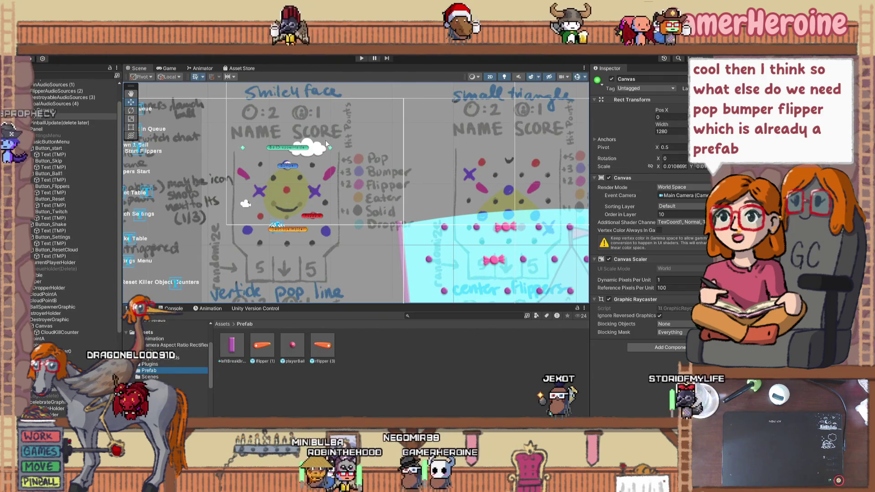
{"action": "left_click", "coordinate": [293, 230]}
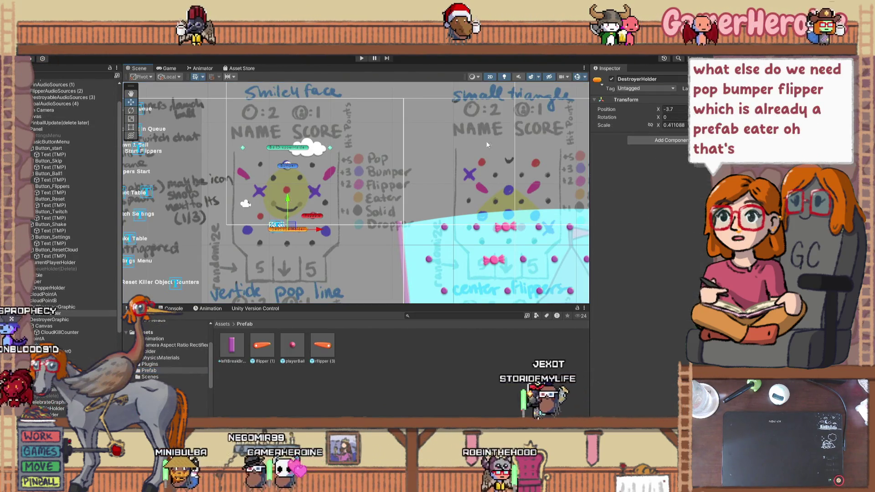
Rename DestroyerHolder to Eater
{"action": "left_click", "coordinate": [636, 78]}
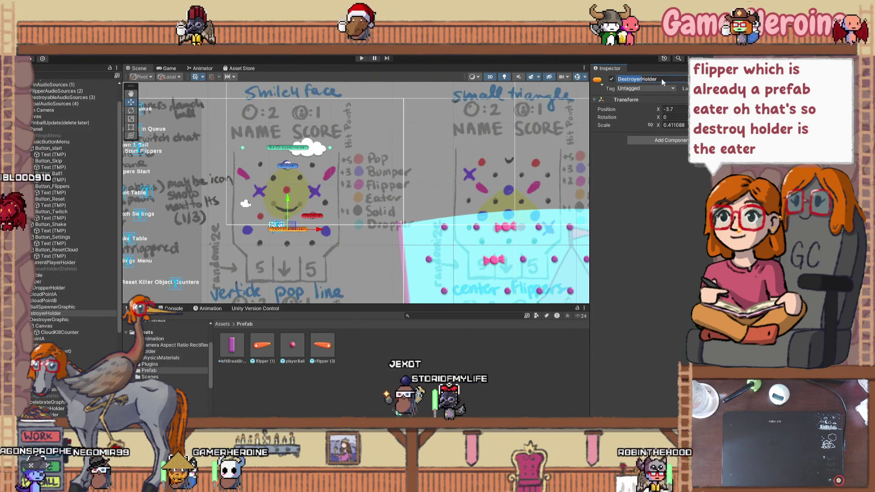
{"action": "type", "text": "Eater"}
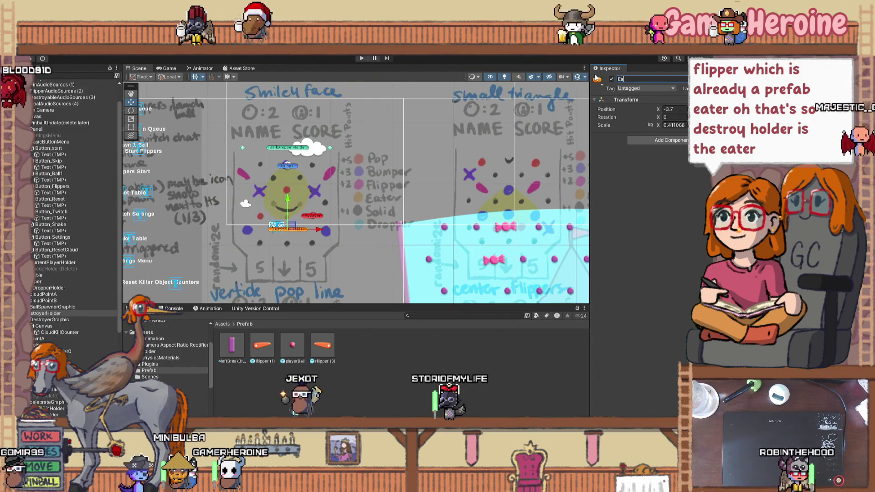
{"action": "key", "text": "Return"}
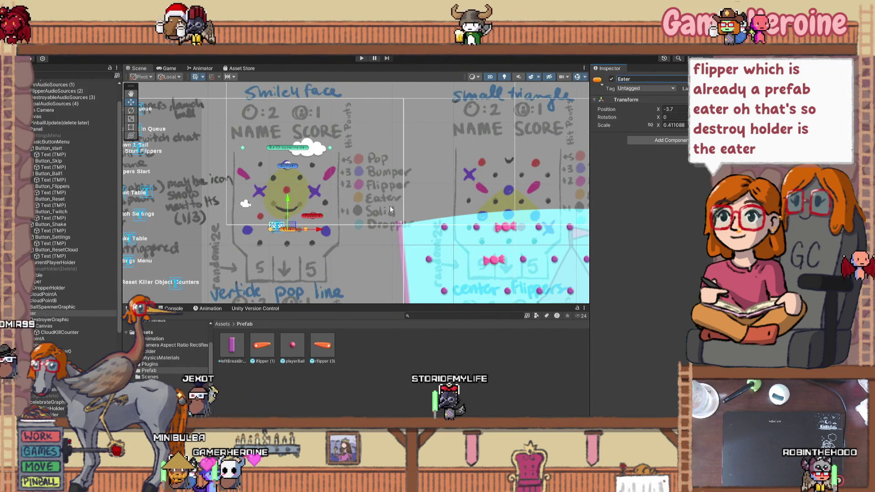
{"action": "left_click", "coordinate": [283, 242]}
Rename BallDropperHolder to Dropper
{"action": "scroll", "coordinate": [277, 240], "scroll_direction": "up", "scroll_amount": 3}
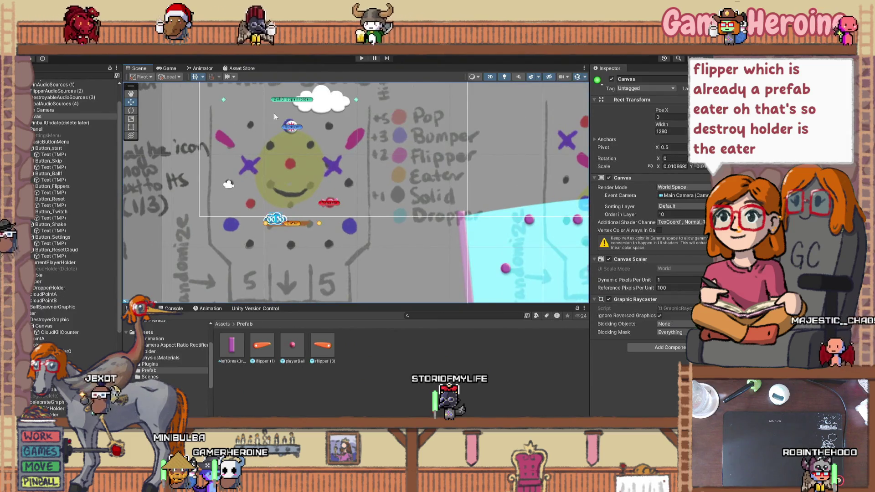
{"action": "left_click", "coordinate": [286, 97]}
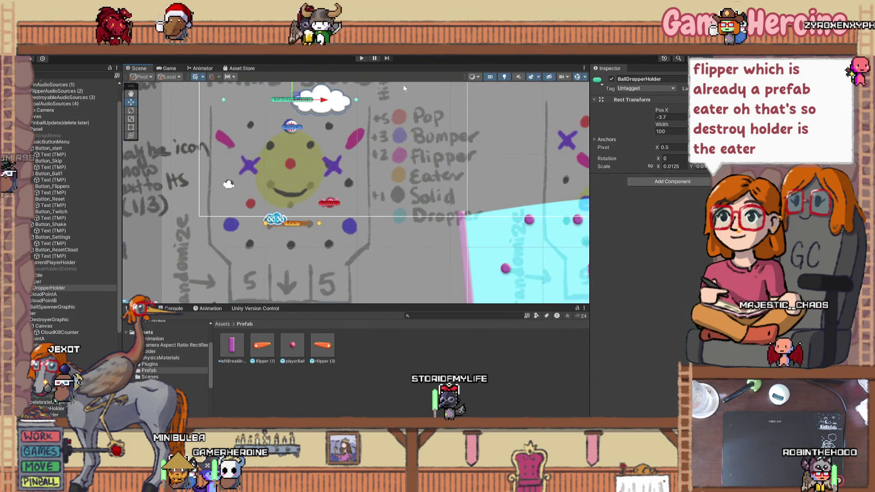
{"action": "left_click", "coordinate": [666, 80]}
{"action": "type", "text": "Dropper"}
{"action": "key", "text": "Return"}
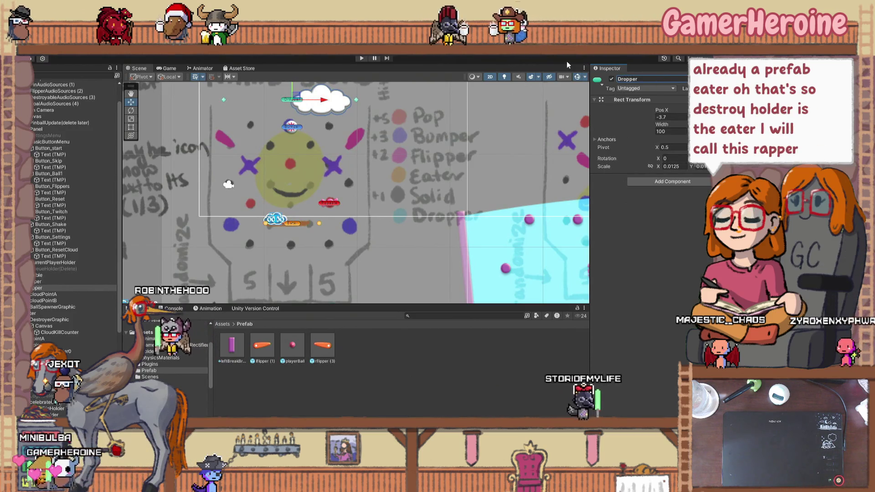
{"action": "left_click", "coordinate": [320, 265]}
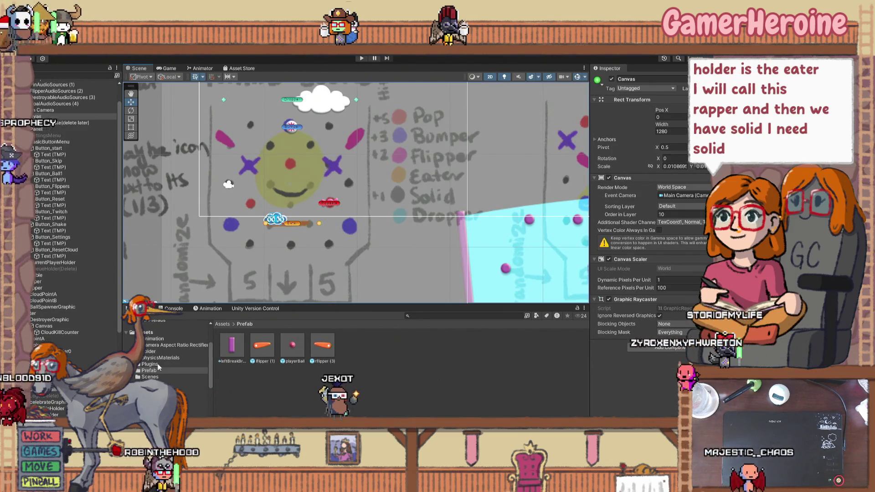
Drag boardPin (1) up-left near the smiley face and scale it down from 0.8 to about 0.43
{"action": "scroll", "coordinate": [157, 365], "scroll_direction": "down", "scroll_amount": 3}
{"action": "scroll", "coordinate": [405, 223], "scroll_direction": "down", "scroll_amount": 3}
{"action": "scroll", "coordinate": [405, 235], "scroll_direction": "down", "scroll_amount": 2}
{"action": "left_click", "coordinate": [450, 244]}
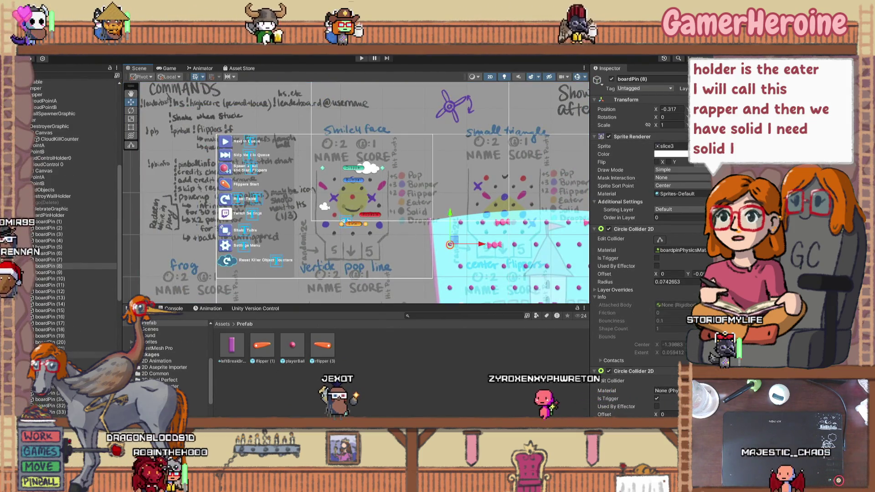
{"action": "scroll", "coordinate": [67, 83], "scroll_direction": "up", "scroll_amount": 3}
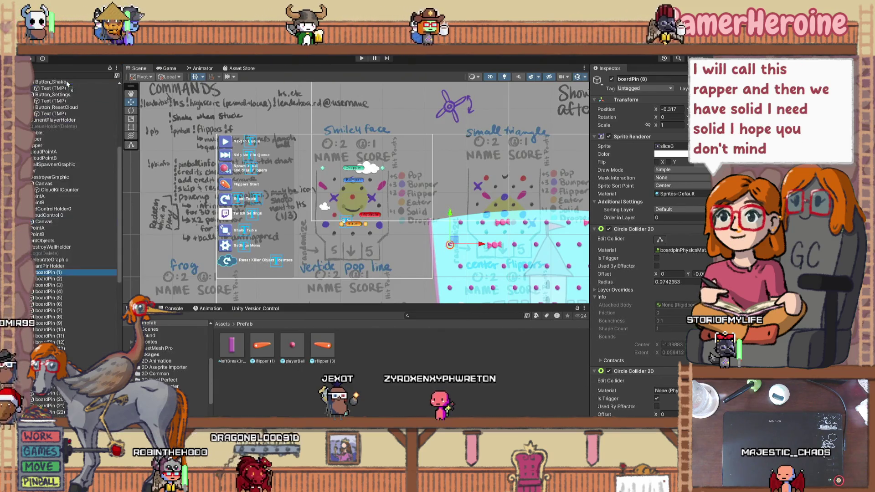
{"action": "scroll", "coordinate": [67, 83], "scroll_direction": "up", "scroll_amount": 3}
{"action": "left_click", "coordinate": [84, 202]}
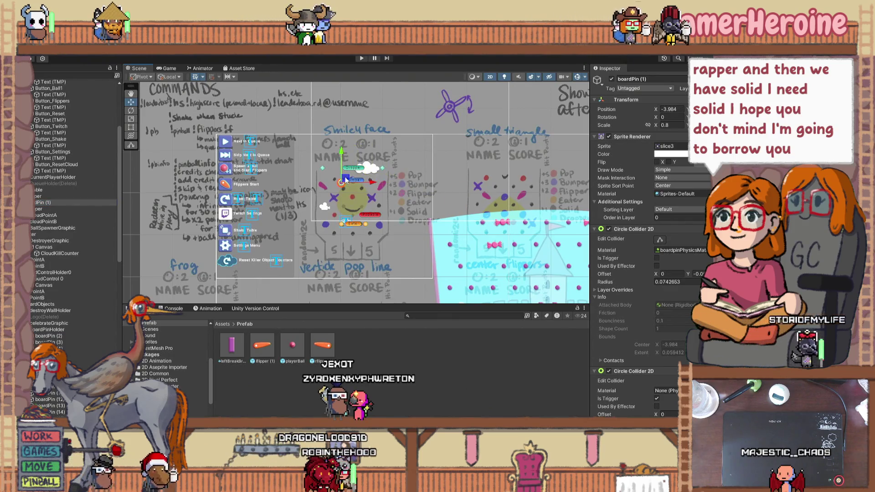
{"action": "scroll", "coordinate": [345, 180], "scroll_direction": "up", "scroll_amount": 6}
{"action": "left_click_drag", "start_coordinate": [345, 191], "coordinate": [322, 180]}
{"action": "left_click", "coordinate": [131, 119]}
{"action": "left_click_drag", "start_coordinate": [319, 177], "coordinate": [281, 172]}
{"action": "key", "text": "w"}
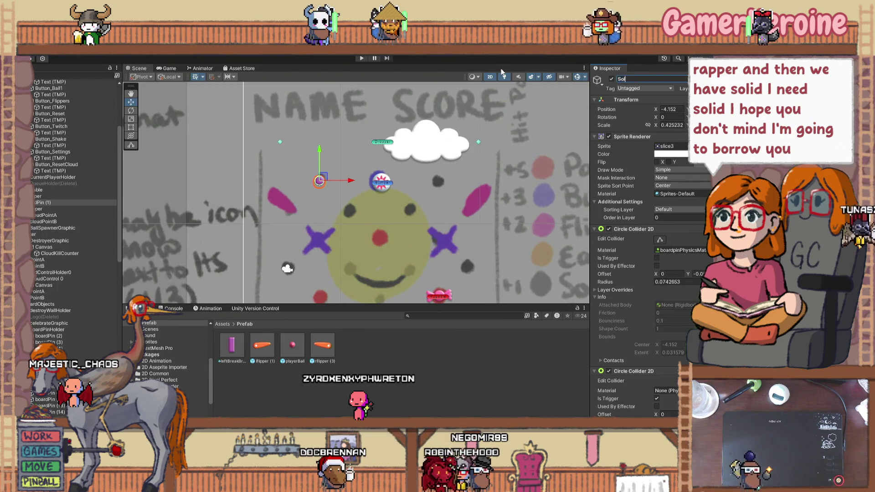
Reselect the Solid pin and round its Position X to -4.15
{"action": "scroll", "coordinate": [335, 160], "scroll_direction": "up", "scroll_amount": 5}
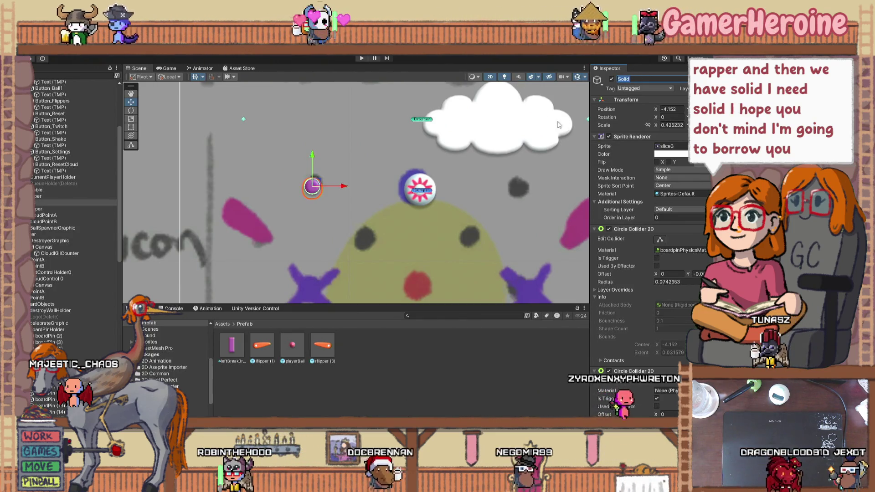
{"action": "scroll", "coordinate": [441, 157], "scroll_direction": "down", "scroll_amount": 3}
{"action": "scroll", "coordinate": [439, 157], "scroll_direction": "down", "scroll_amount": 5}
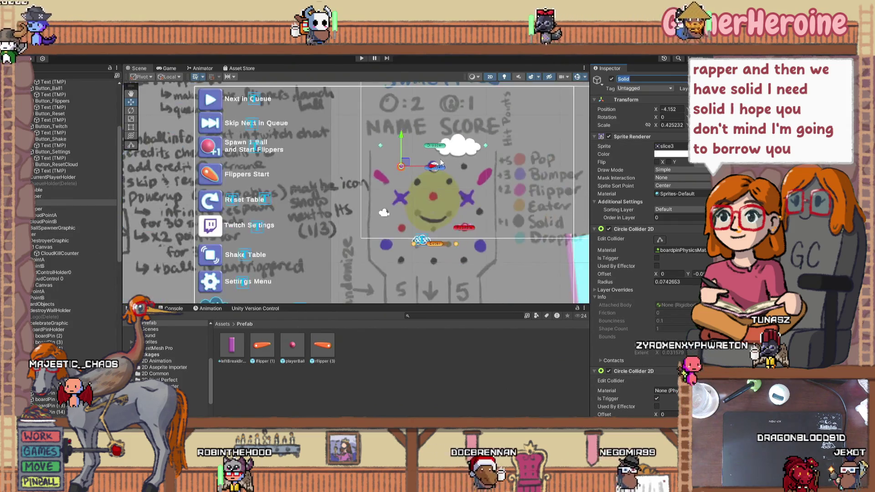
{"action": "left_click", "coordinate": [518, 163]}
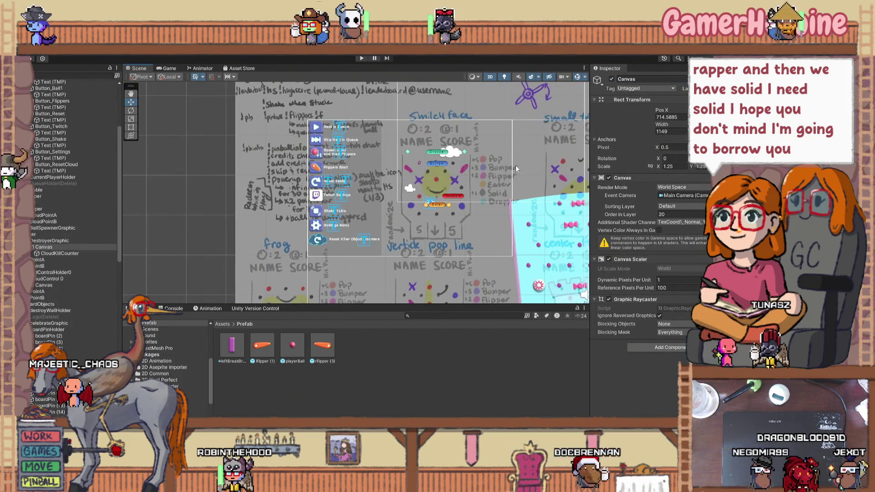
{"action": "scroll", "coordinate": [444, 164], "scroll_direction": "up", "scroll_amount": 3}
{"action": "scroll", "coordinate": [417, 163], "scroll_direction": "up", "scroll_amount": 2}
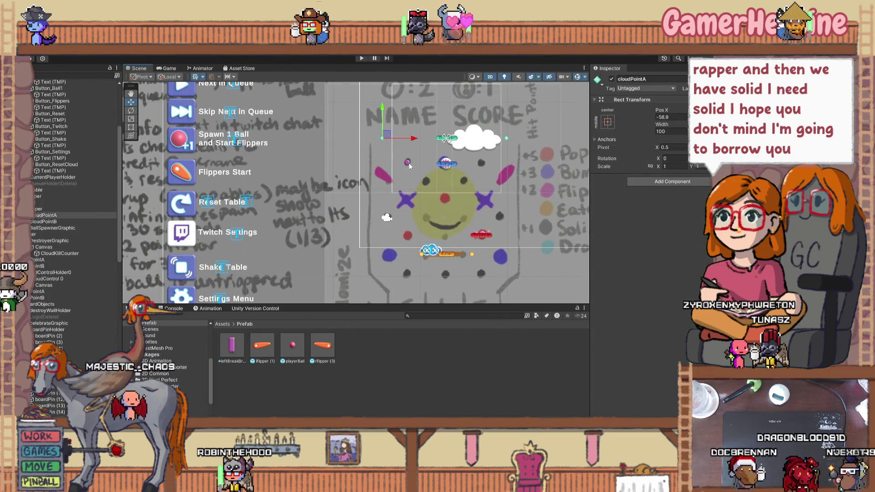
{"action": "left_click", "coordinate": [409, 164]}
{"action": "left_click", "coordinate": [408, 164]}
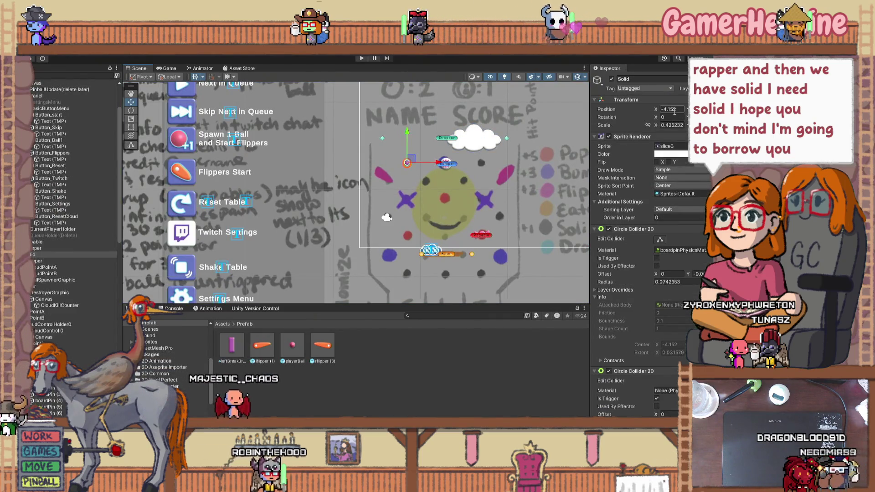
{"action": "type", "text": "-40"}
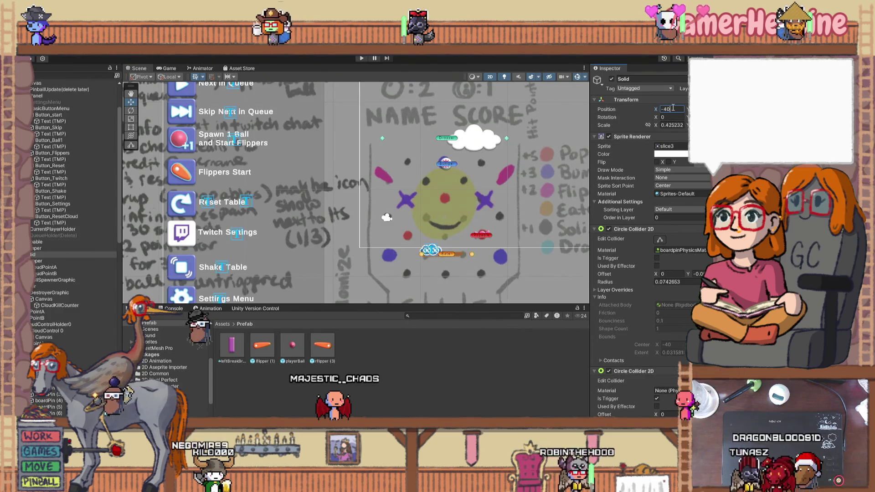
{"action": "key", "text": "BackSpace"}
{"action": "key", "text": "BackSpace"}
{"action": "type", "text": "1"}
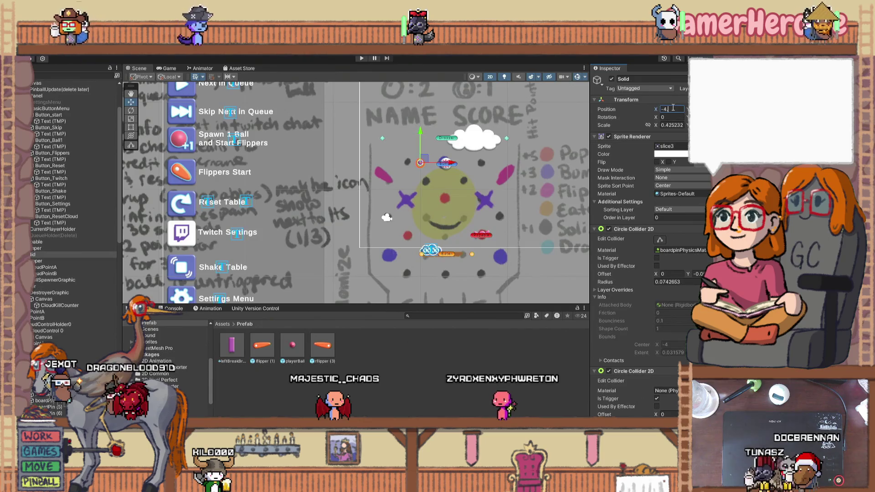
{"action": "scroll", "coordinate": [362, 127], "scroll_direction": "up", "scroll_amount": 5}
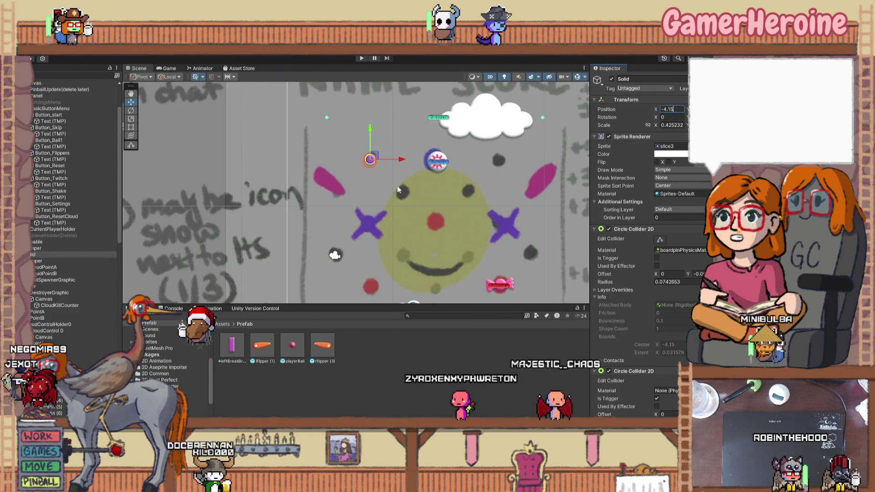
{"action": "scroll", "coordinate": [402, 188], "scroll_direction": "down", "scroll_amount": 2}
{"action": "mouse_move", "coordinate": [406, 191]}
{"action": "left_mouse_down"}
{"action": "mouse_move", "coordinate": [319, 167]}
{"action": "mouse_move", "coordinate": [311, 181]}
{"action": "left_mouse_up"}
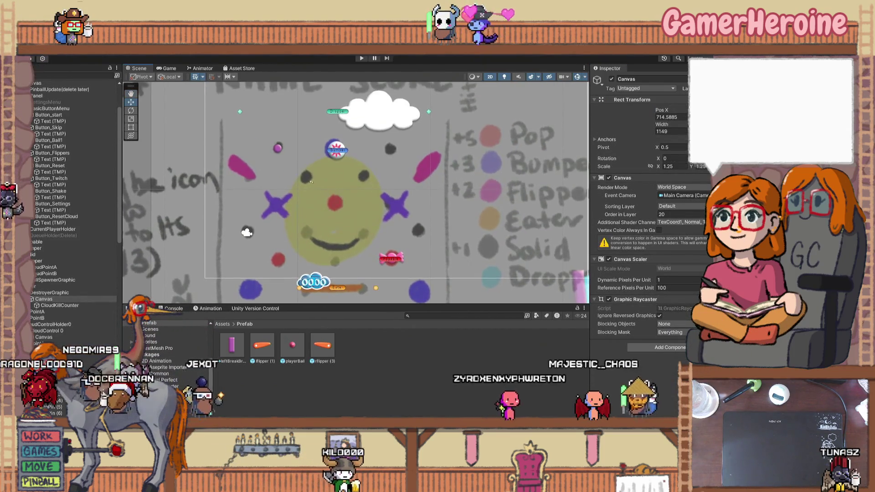
{"action": "left_click", "coordinate": [597, 80]}
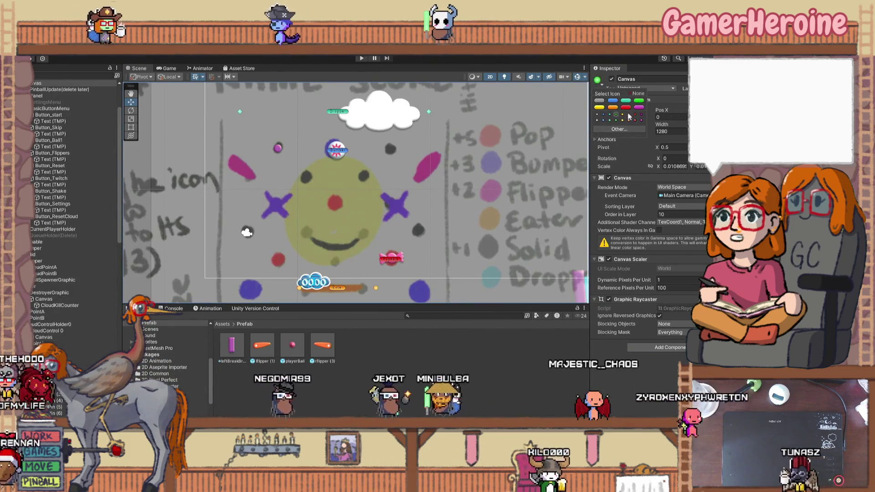
{"action": "left_click", "coordinate": [599, 101]}
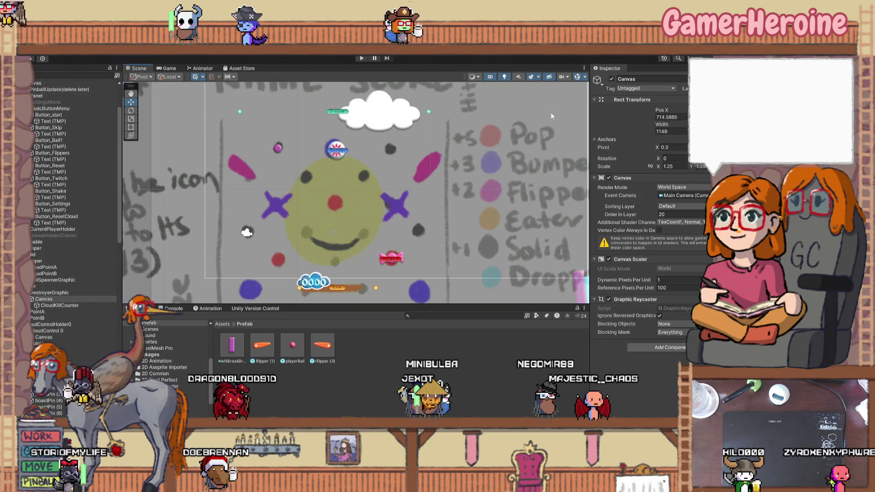
{"action": "left_click", "coordinate": [278, 149]}
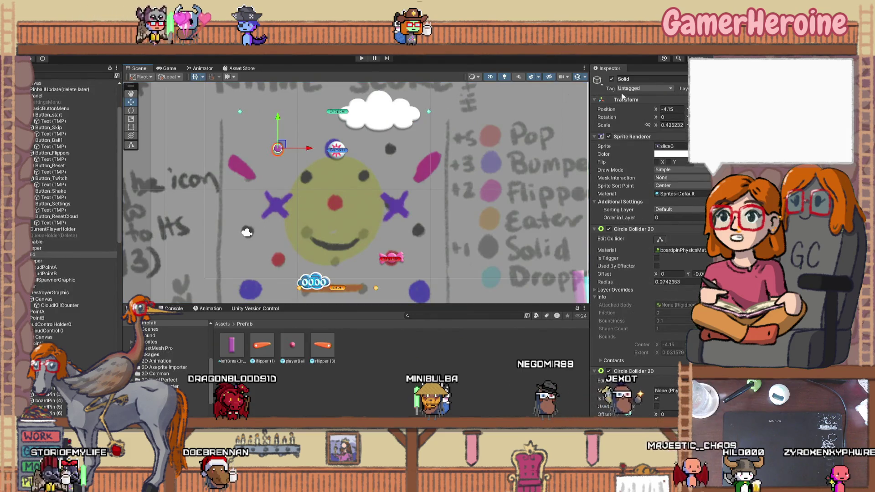
{"action": "left_click", "coordinate": [597, 82]}
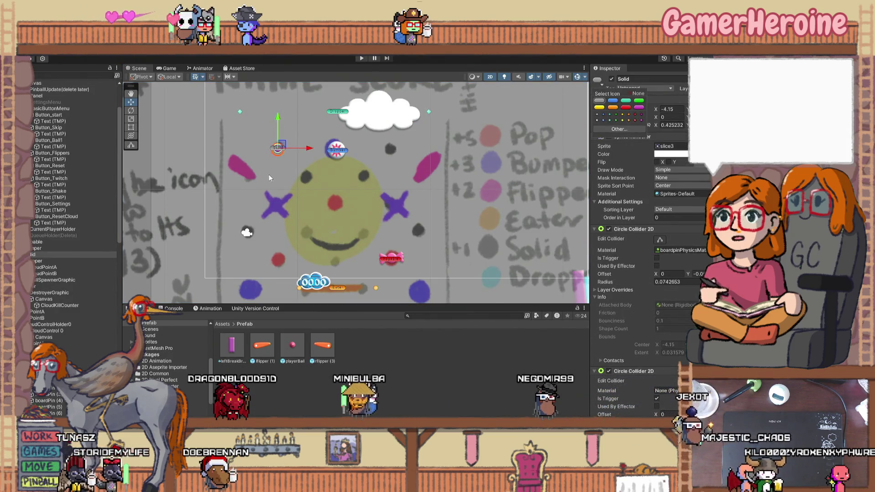
{"action": "left_click", "coordinate": [283, 167]}
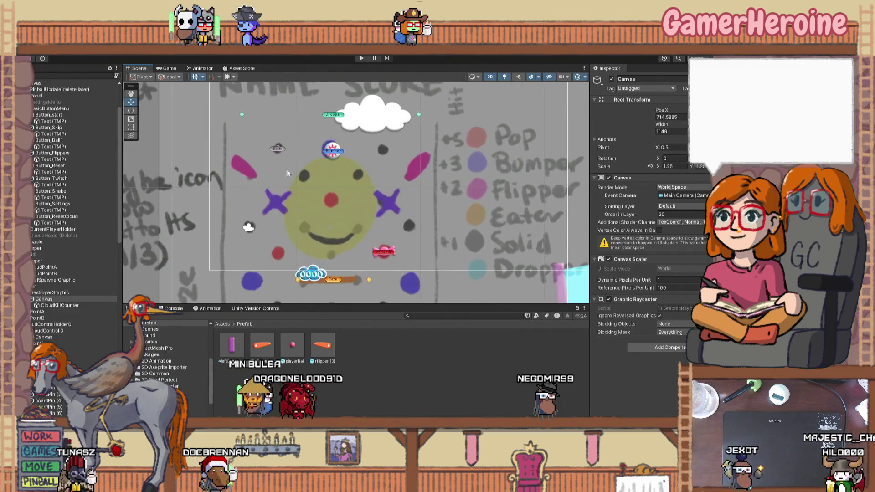
{"action": "scroll", "coordinate": [287, 169], "scroll_direction": "up", "scroll_amount": 3}
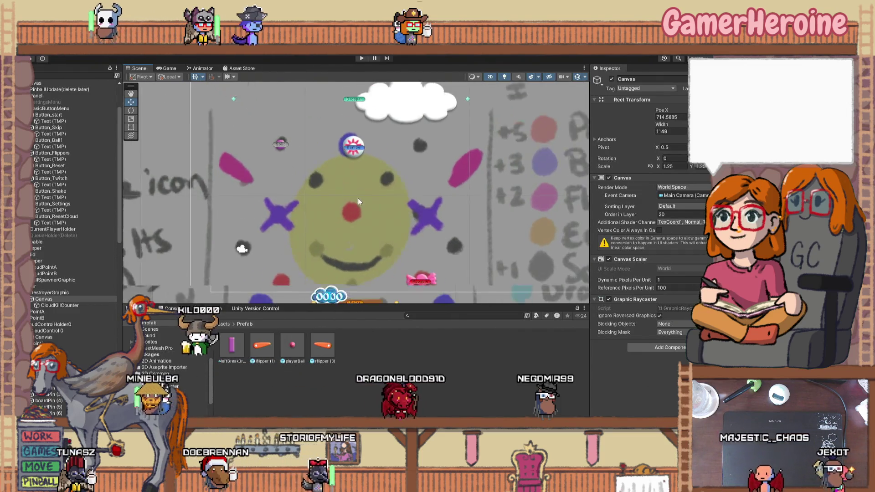
{"action": "scroll", "coordinate": [357, 197], "scroll_direction": "down", "scroll_amount": 4}
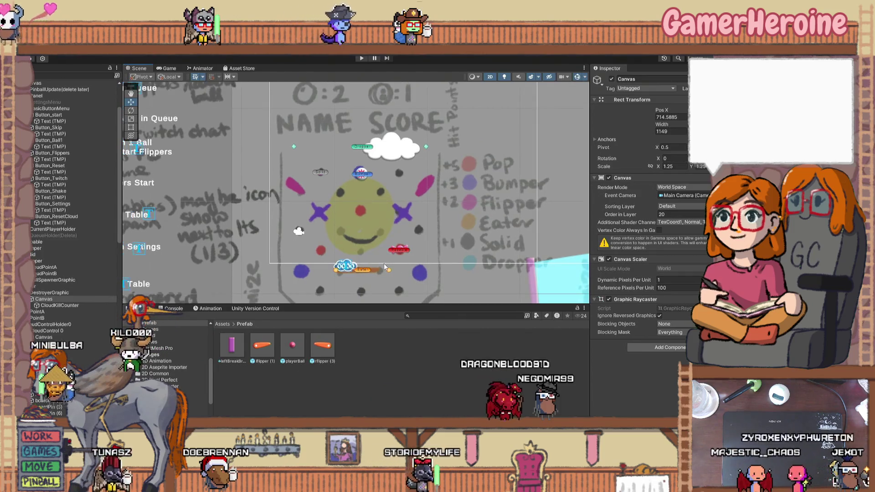
{"action": "scroll", "coordinate": [383, 263], "scroll_direction": "down", "scroll_amount": 5}
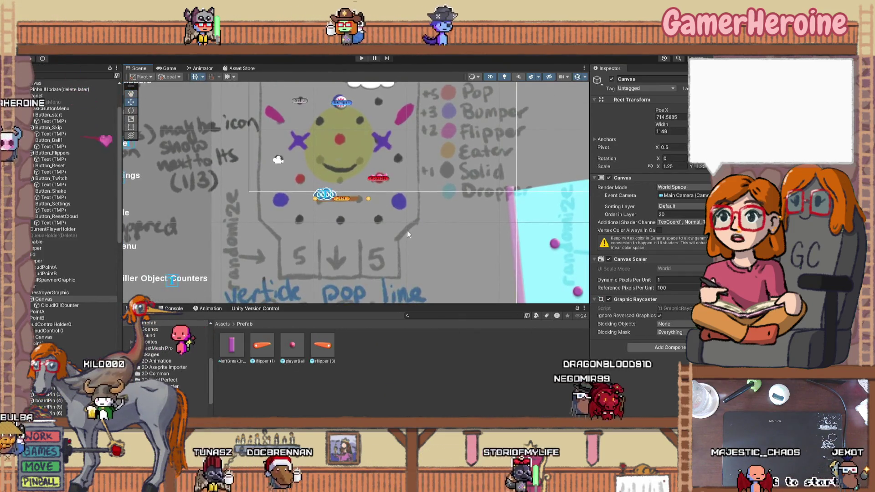
{"action": "scroll", "coordinate": [406, 231], "scroll_direction": "down", "scroll_amount": 5}
{"action": "scroll", "coordinate": [309, 144], "scroll_direction": "up", "scroll_amount": 2}
{"action": "mouse_move", "coordinate": [308, 144]}
{"action": "left_mouse_down"}
{"action": "mouse_move", "coordinate": [295, 132]}
{"action": "mouse_move", "coordinate": [360, 211]}
{"action": "mouse_move", "coordinate": [325, 150]}
{"action": "mouse_move", "coordinate": [359, 229]}
{"action": "mouse_move", "coordinate": [270, 97]}
{"action": "left_mouse_up"}
{"action": "left_click_drag", "start_coordinate": [341, 83], "coordinate": [365, 146]}
{"action": "scroll", "coordinate": [365, 146], "scroll_direction": "down", "scroll_amount": 3}
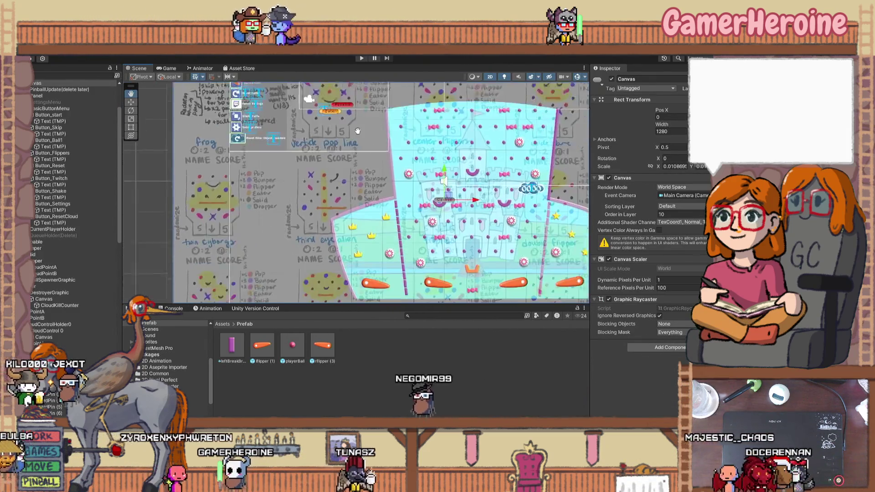
{"action": "scroll", "coordinate": [395, 194], "scroll_direction": "up", "scroll_amount": 3}
{"action": "scroll", "coordinate": [395, 194], "scroll_direction": "up", "scroll_amount": 3}
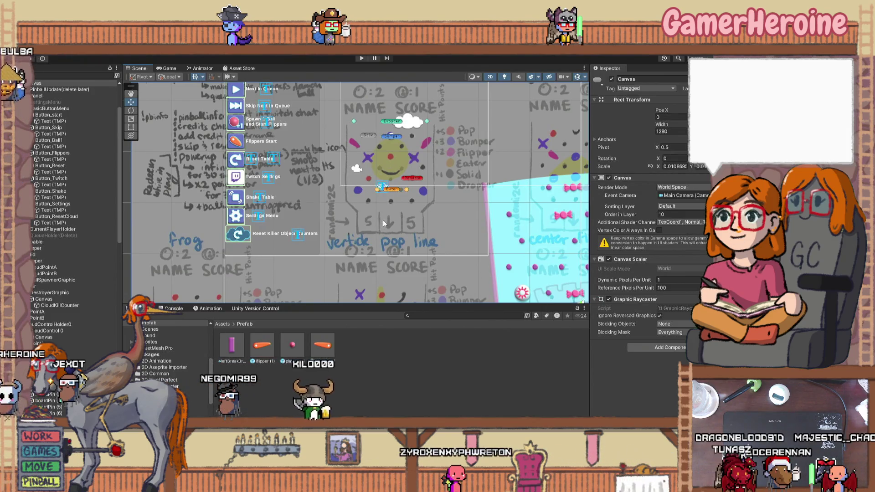
{"action": "scroll", "coordinate": [383, 219], "scroll_direction": "down", "scroll_amount": 2}
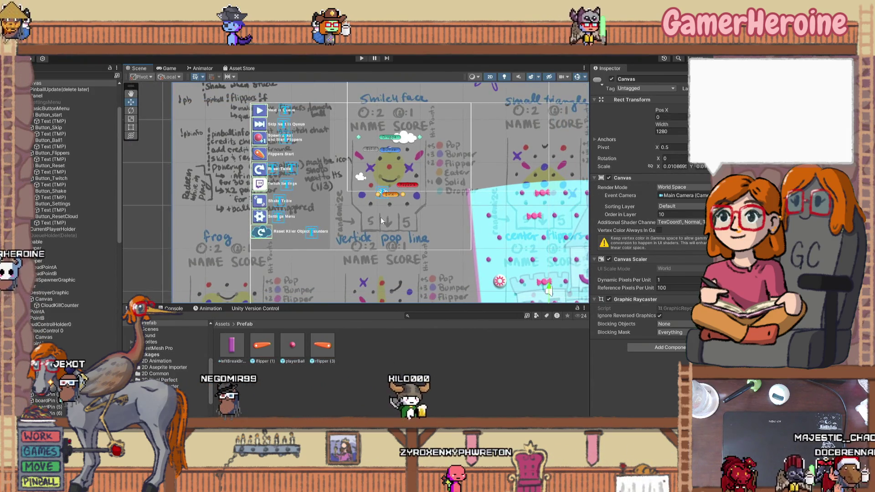
{"action": "scroll", "coordinate": [381, 217], "scroll_direction": "up", "scroll_amount": 3}
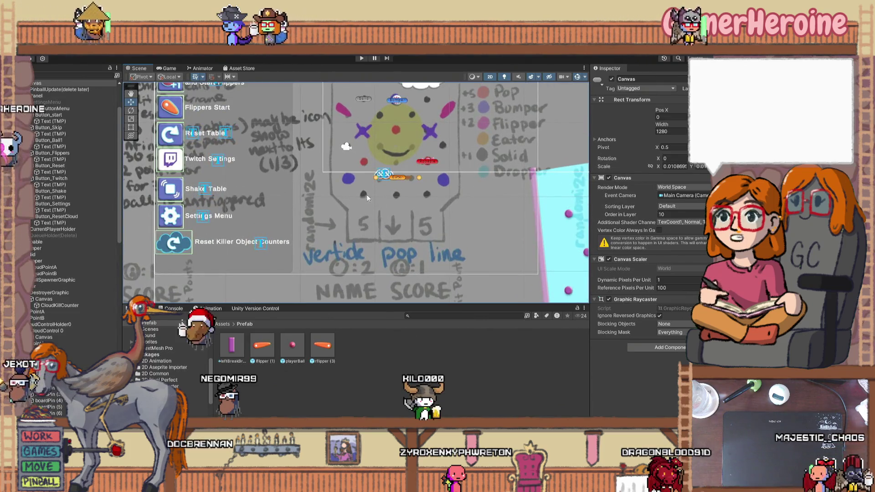
{"action": "scroll", "coordinate": [380, 222], "scroll_direction": "down", "scroll_amount": 5}
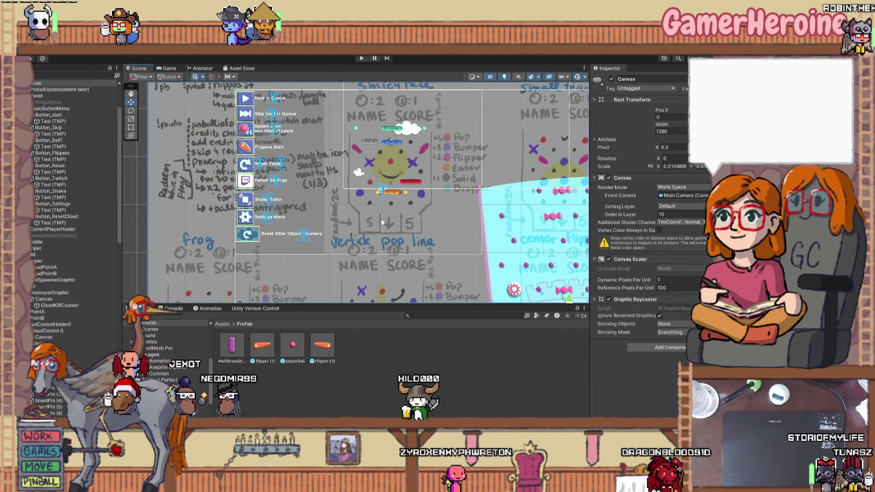
{"action": "left_click_drag", "start_coordinate": [436, 258], "coordinate": [383, 221]}
{"action": "left_click", "coordinate": [389, 232]}
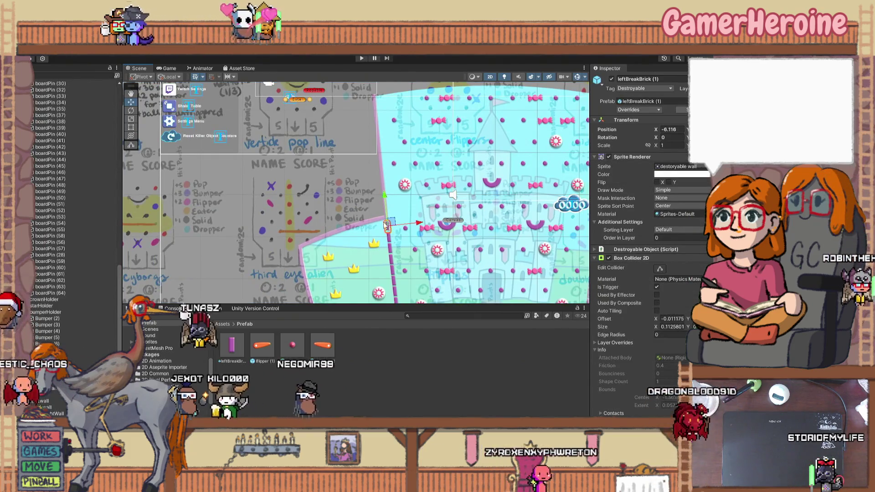
{"action": "scroll", "coordinate": [47, 332], "scroll_direction": "down", "scroll_amount": 5}
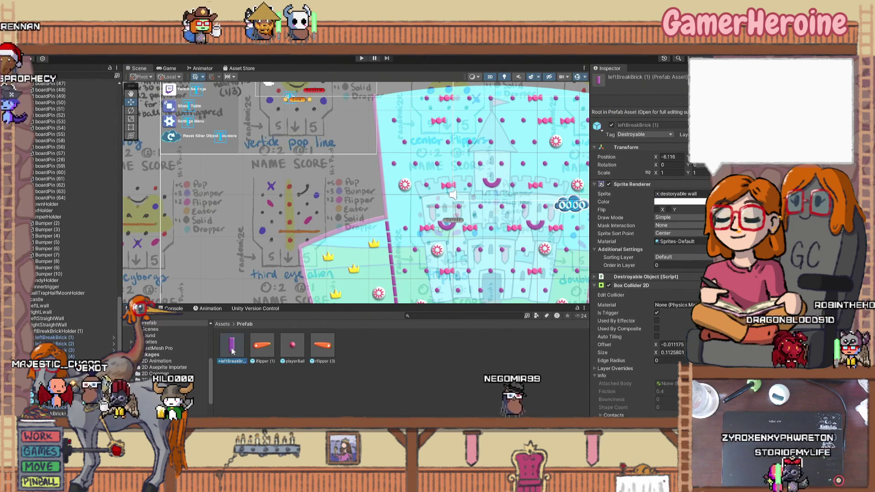
{"action": "left_click", "coordinate": [79, 338]}
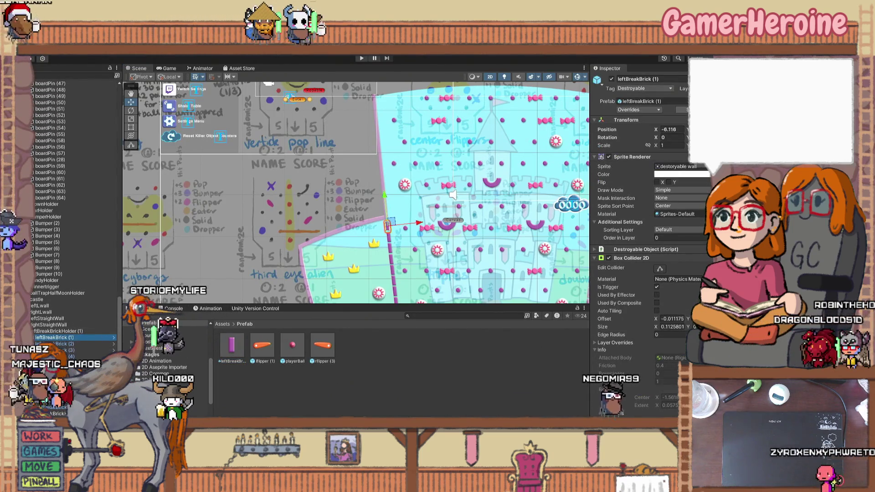
{"action": "left_click_drag", "start_coordinate": [268, 201], "coordinate": [256, 279]}
{"action": "scroll", "coordinate": [242, 258], "scroll_direction": "up", "scroll_amount": 4}
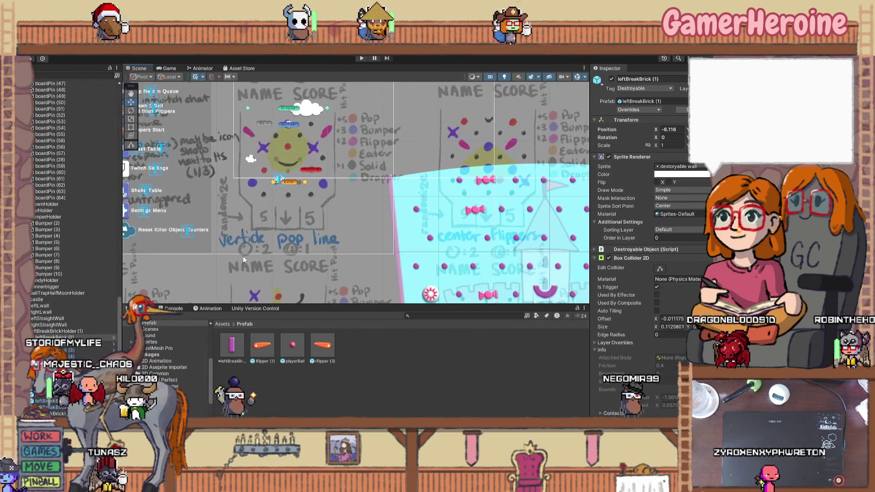
{"action": "mouse_move", "coordinate": [319, 220]}
{"action": "left_mouse_down"}
{"action": "mouse_move", "coordinate": [310, 228]}
{"action": "mouse_move", "coordinate": [384, 231]}
{"action": "left_mouse_up"}
{"action": "scroll", "coordinate": [300, 237], "scroll_direction": "up", "scroll_amount": 3}
{"action": "key", "text": "w"}
{"action": "left_click", "coordinate": [352, 193]}
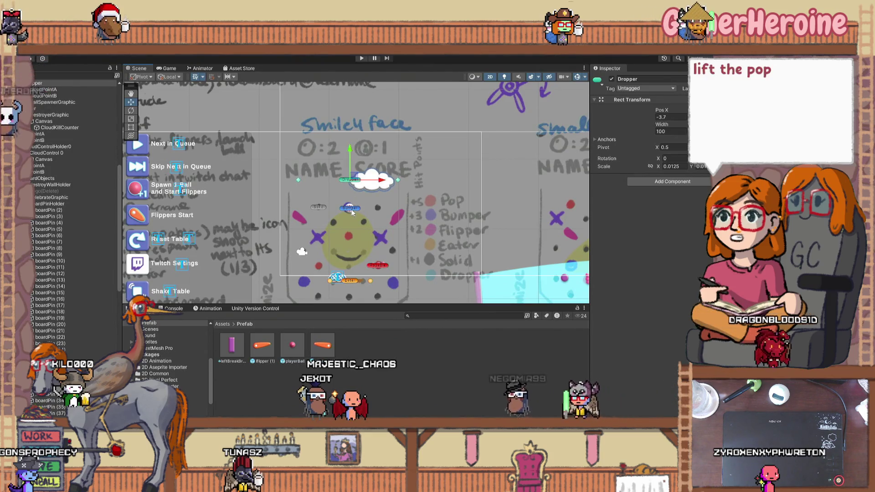
{"action": "left_click", "coordinate": [325, 186]}
{"action": "scroll", "coordinate": [315, 191], "scroll_direction": "down", "scroll_amount": 3}
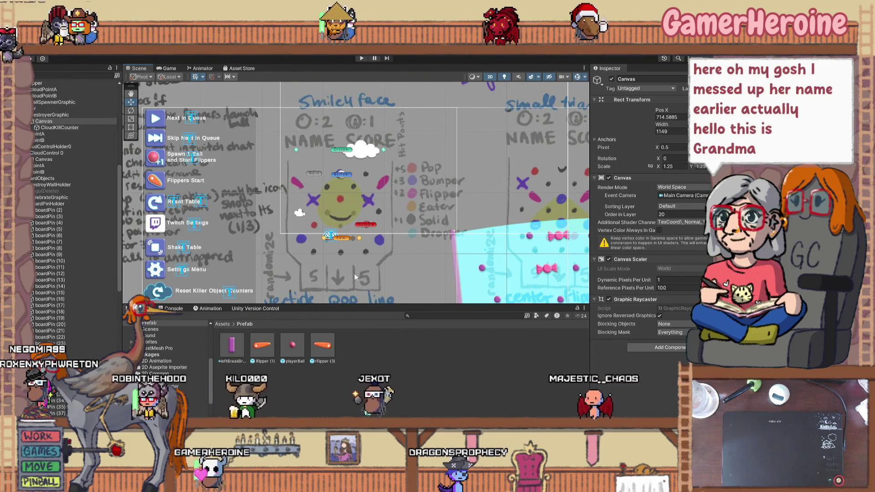
{"action": "scroll", "coordinate": [352, 264], "scroll_direction": "up", "scroll_amount": 2}
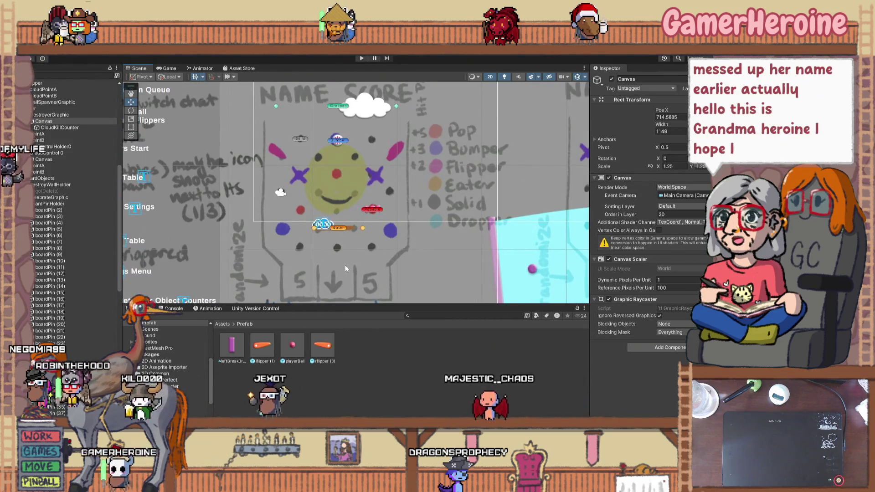
{"action": "left_click", "coordinate": [375, 212]}
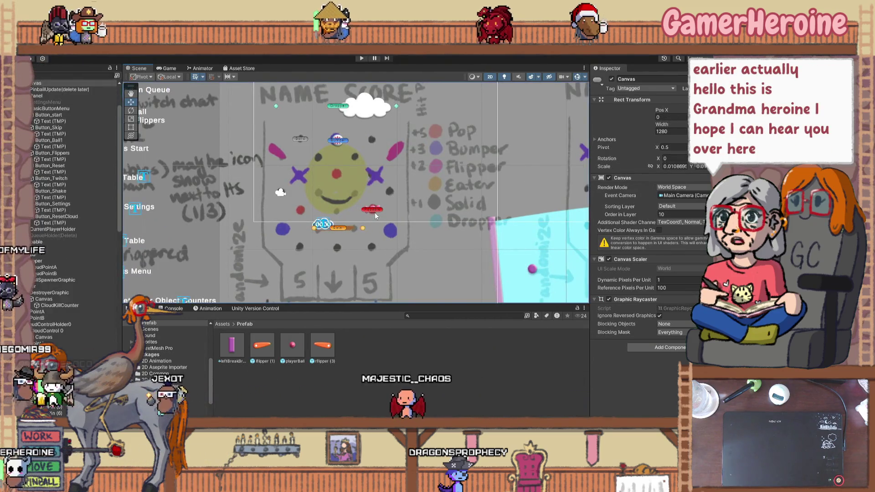
{"action": "left_click", "coordinate": [374, 212]}
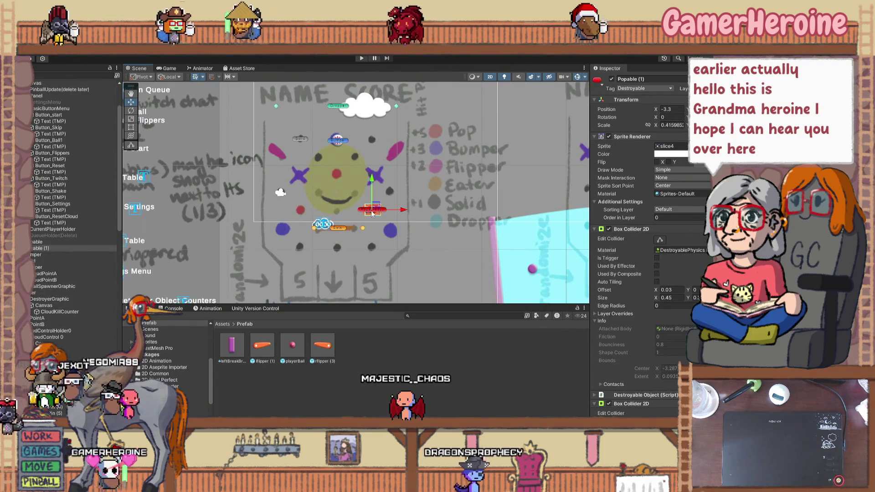
{"action": "left_click", "coordinate": [385, 176]}
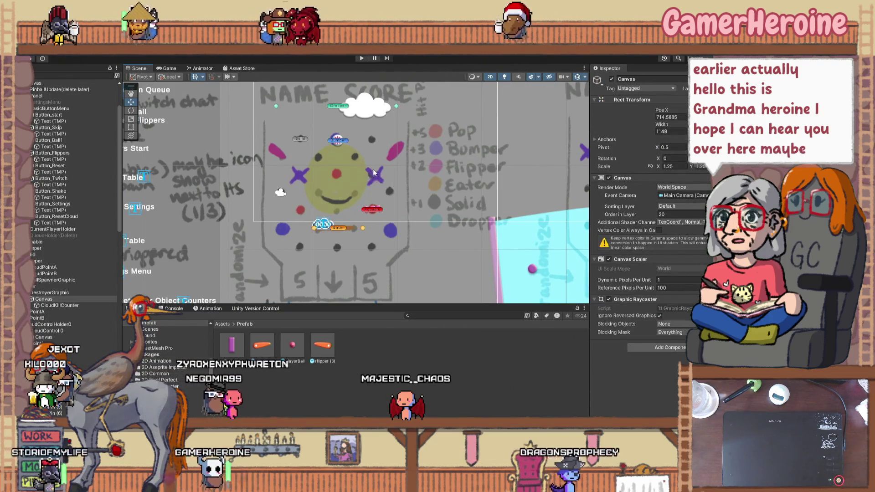
{"action": "scroll", "coordinate": [322, 239], "scroll_direction": "down", "scroll_amount": 2}
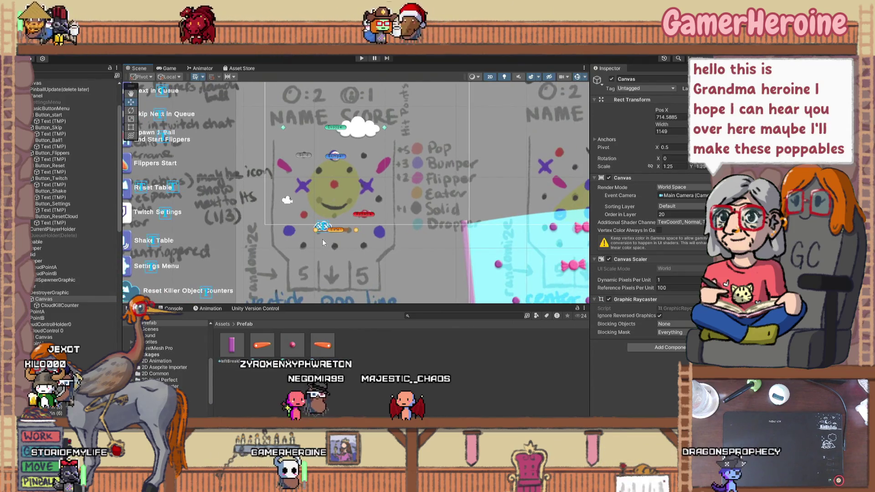
{"action": "scroll", "coordinate": [321, 238], "scroll_direction": "down", "scroll_amount": 2}
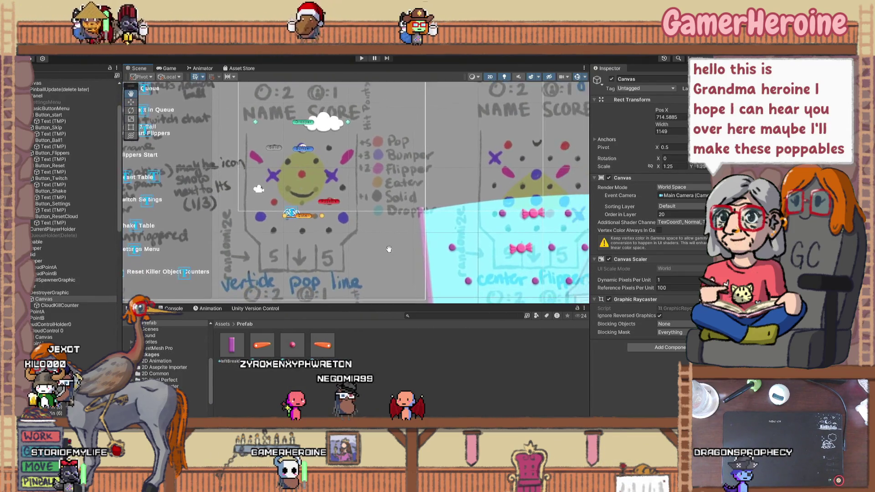
{"action": "left_click_drag", "start_coordinate": [335, 236], "coordinate": [336, 250]}
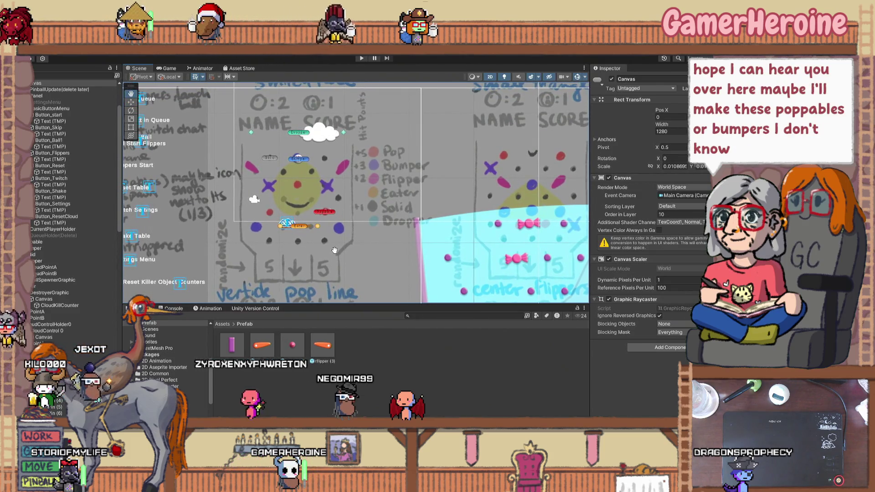
{"action": "scroll", "coordinate": [326, 246], "scroll_direction": "down", "scroll_amount": 3}
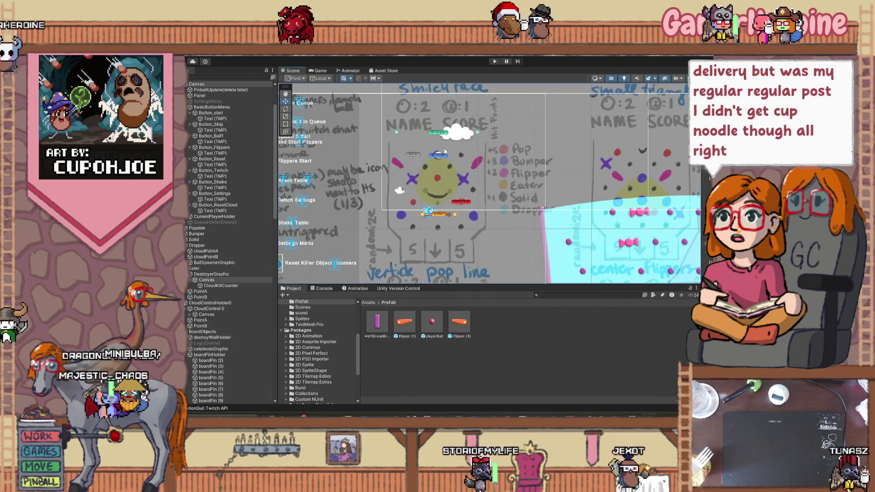
{"action": "scroll", "coordinate": [444, 151], "scroll_direction": "up", "scroll_amount": 3}
{"action": "left_click", "coordinate": [438, 130]}
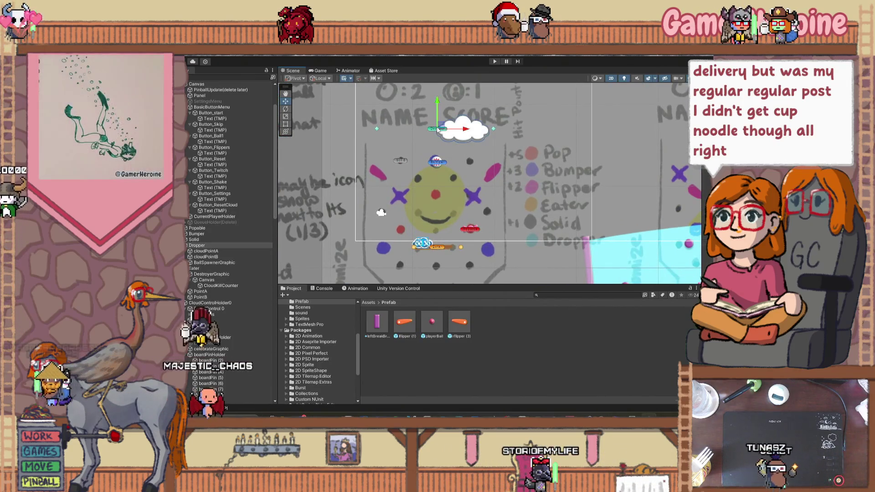
{"action": "scroll", "coordinate": [437, 130], "scroll_direction": "up", "scroll_amount": 2}
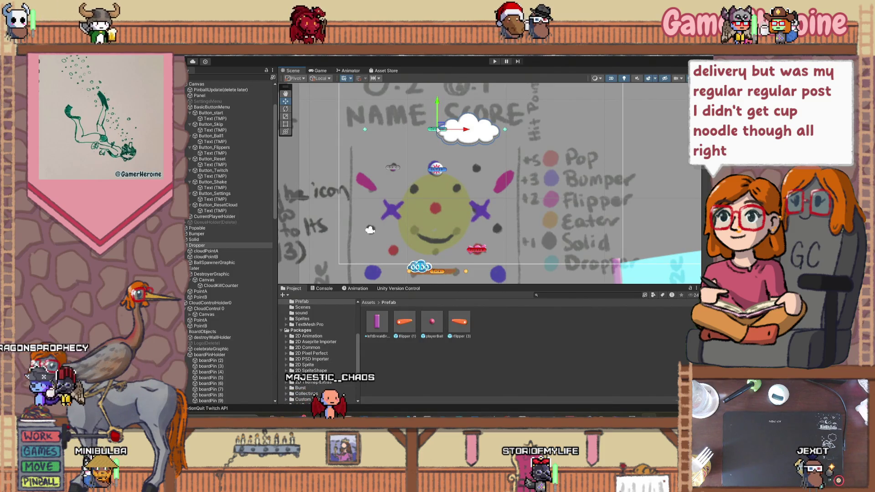
{"action": "scroll", "coordinate": [437, 129], "scroll_direction": "down", "scroll_amount": 1}
{"action": "scroll", "coordinate": [437, 130], "scroll_direction": "up", "scroll_amount": 1}
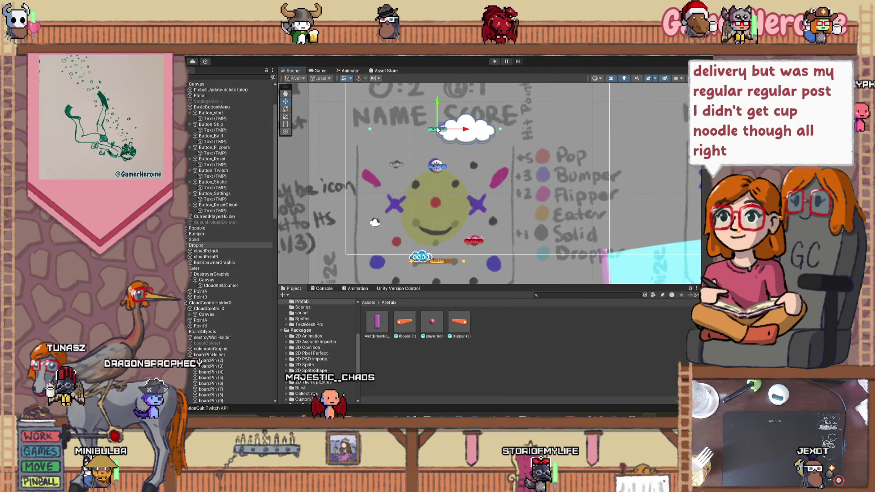
{"action": "left_click", "coordinate": [437, 166]}
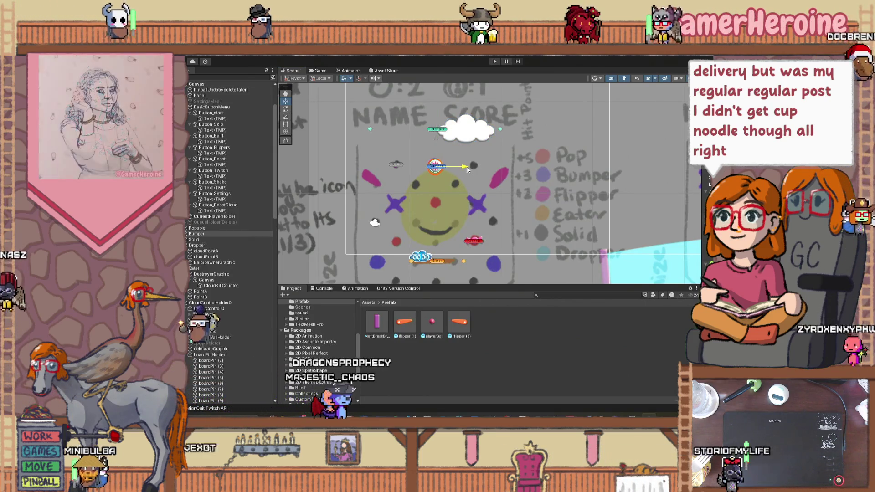
{"action": "left_click", "coordinate": [438, 130]}
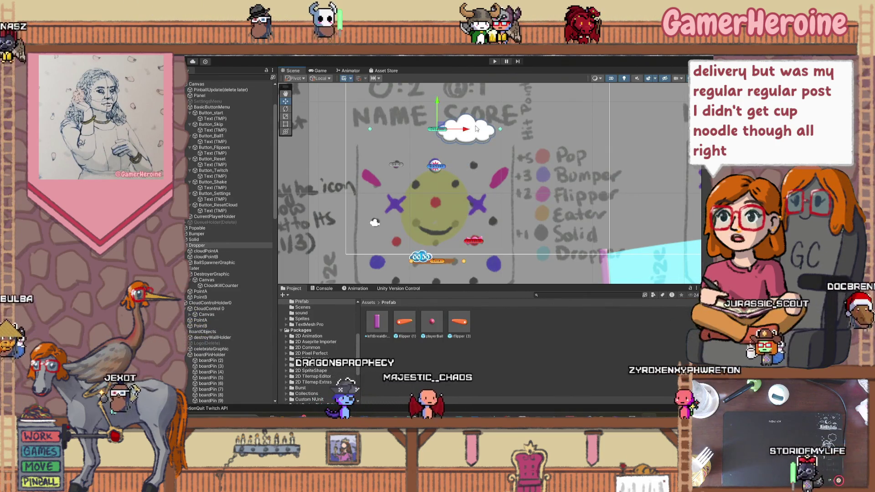
{"action": "scroll", "coordinate": [476, 129], "scroll_direction": "down", "scroll_amount": 10}
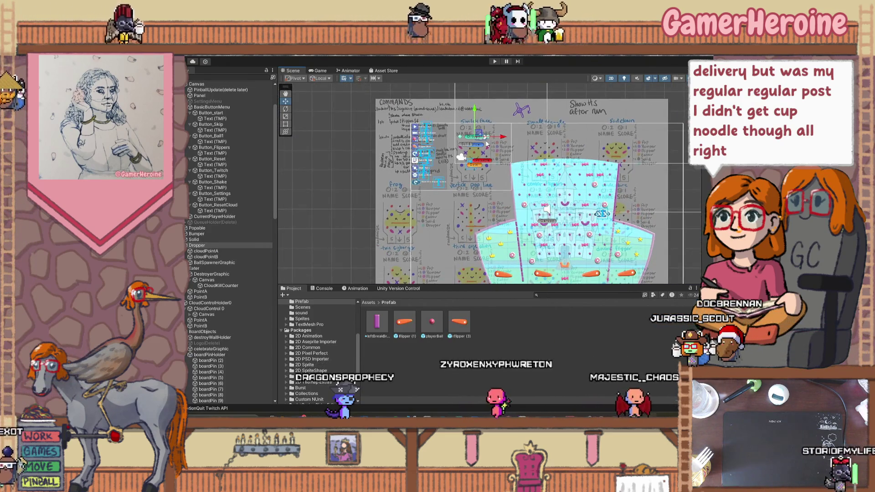
{"action": "left_click", "coordinate": [530, 169]}
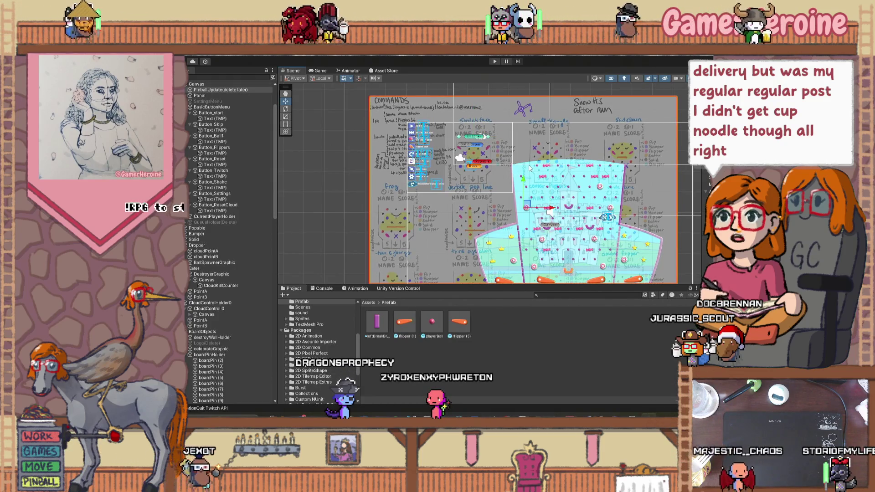
{"action": "scroll", "coordinate": [501, 157], "scroll_direction": "up", "scroll_amount": 2}
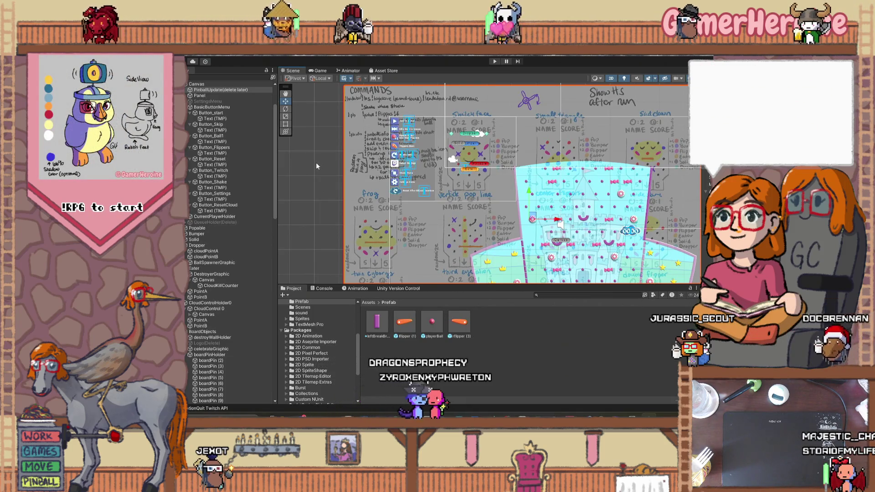
{"action": "scroll", "coordinate": [316, 162], "scroll_direction": "down", "scroll_amount": 1}
{"action": "scroll", "coordinate": [316, 162], "scroll_direction": "down", "scroll_amount": 1}
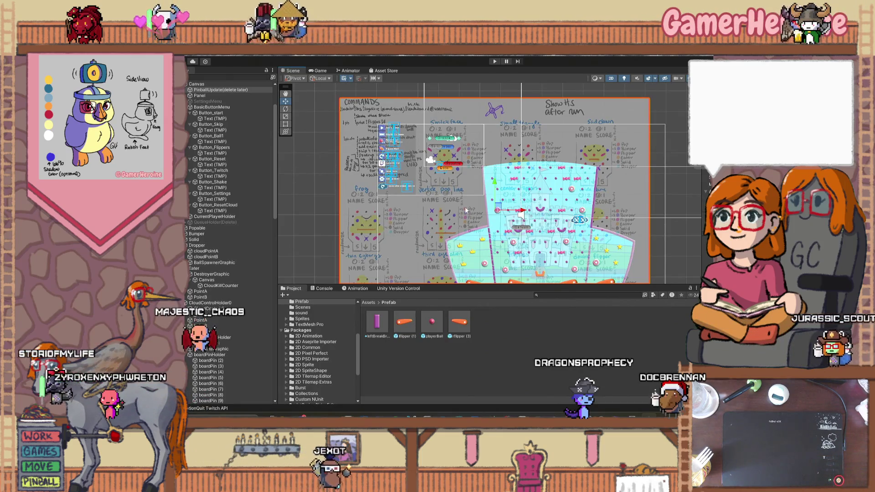
Duplicate the cyan backgroundslice sprite, drag the copy over the upper-left sketch and scale it down
{"action": "left_click", "coordinate": [503, 170]}
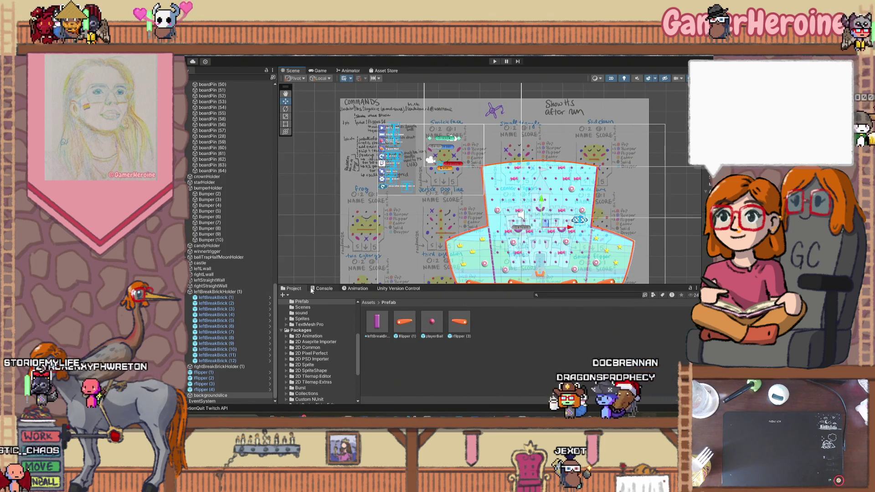
{"action": "key", "text": "ctrl+d"}
{"action": "left_click_drag", "start_coordinate": [544, 231], "coordinate": [459, 159]}
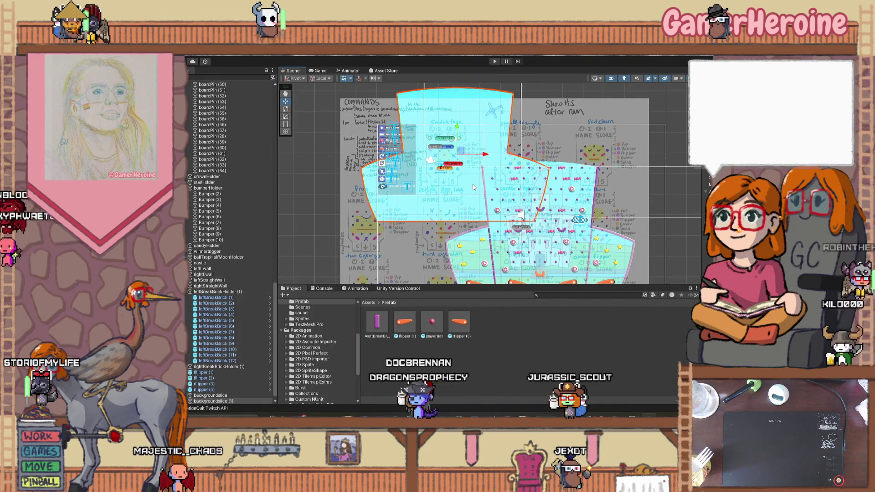
{"action": "key", "text": "ctrl+z"}
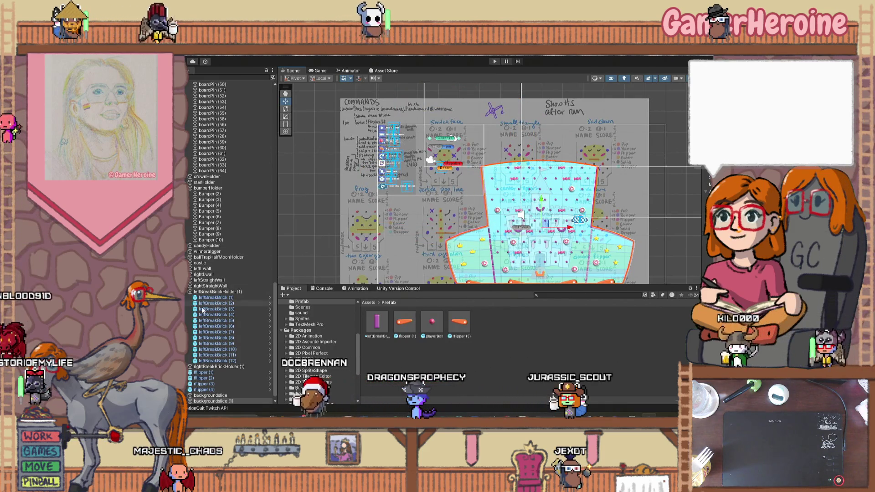
{"action": "mouse_move", "coordinate": [561, 225]}
{"action": "left_mouse_down"}
{"action": "mouse_move", "coordinate": [520, 148]}
{"action": "mouse_move", "coordinate": [466, 157]}
{"action": "left_mouse_up"}
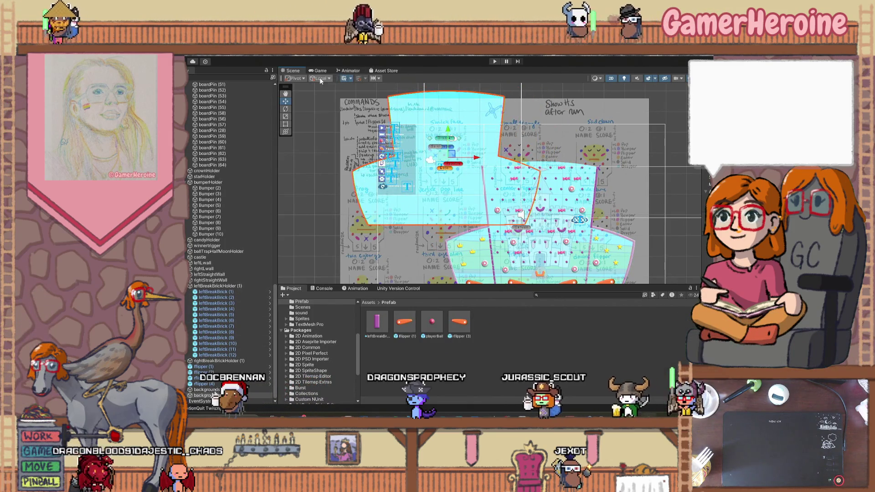
{"action": "key", "text": "r"}
{"action": "left_click_drag", "start_coordinate": [449, 157], "coordinate": [441, 171]}
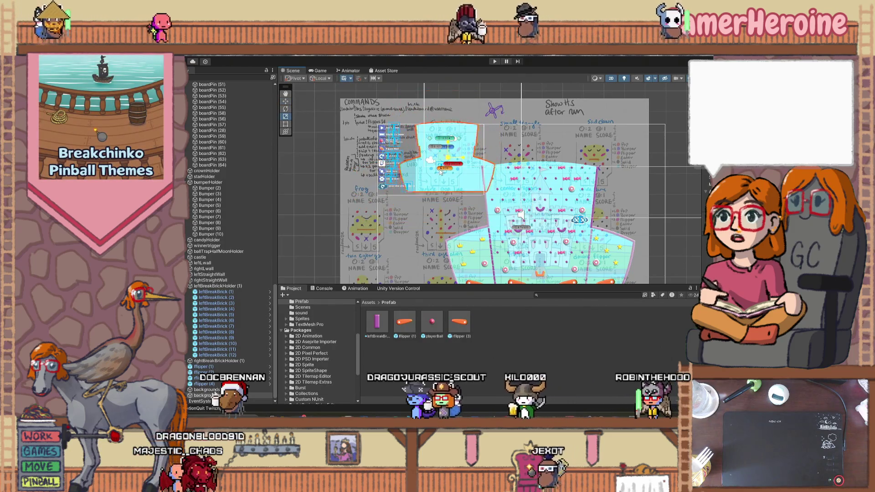
{"action": "scroll", "coordinate": [441, 164], "scroll_direction": "up", "scroll_amount": 3}
{"action": "scroll", "coordinate": [441, 157], "scroll_direction": "up", "scroll_amount": 3}
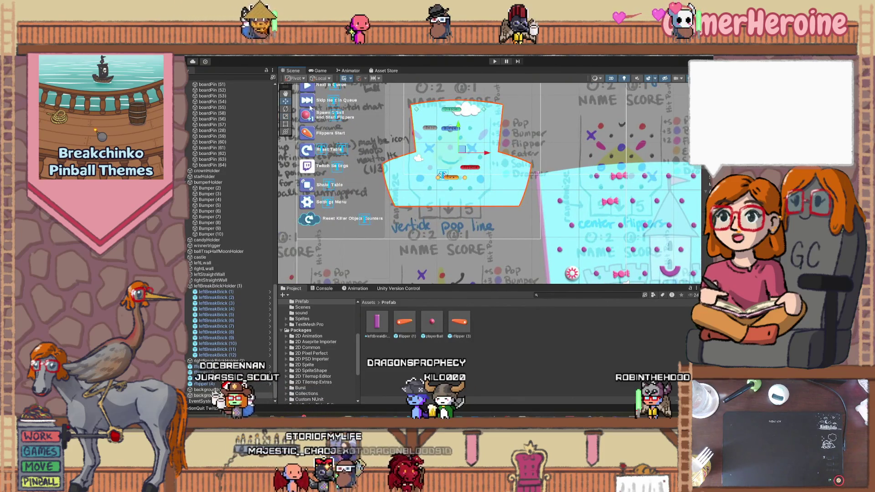
Nudge the shrunken background copy onto the smiley board and reselect it in the scene
{"action": "left_click_drag", "start_coordinate": [458, 154], "coordinate": [453, 164]}
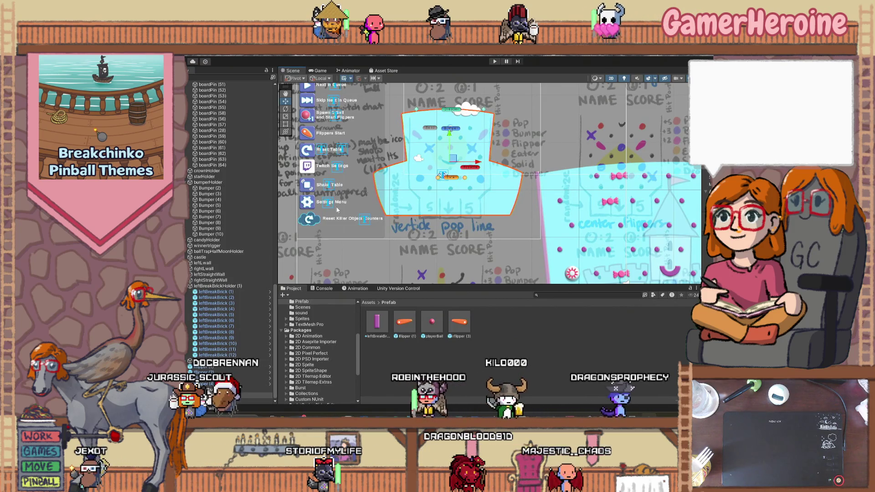
{"action": "scroll", "coordinate": [241, 255], "scroll_direction": "up", "scroll_amount": 15}
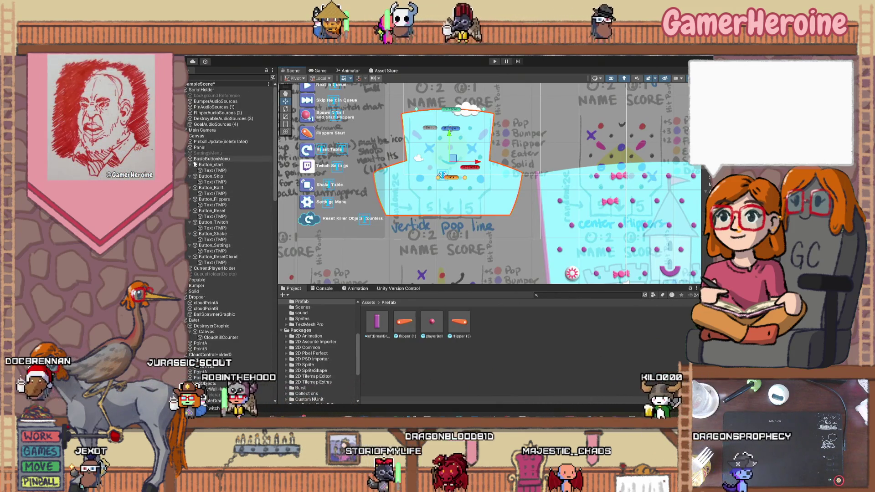
{"action": "left_click", "coordinate": [186, 158]}
{"action": "left_click", "coordinate": [192, 177]}
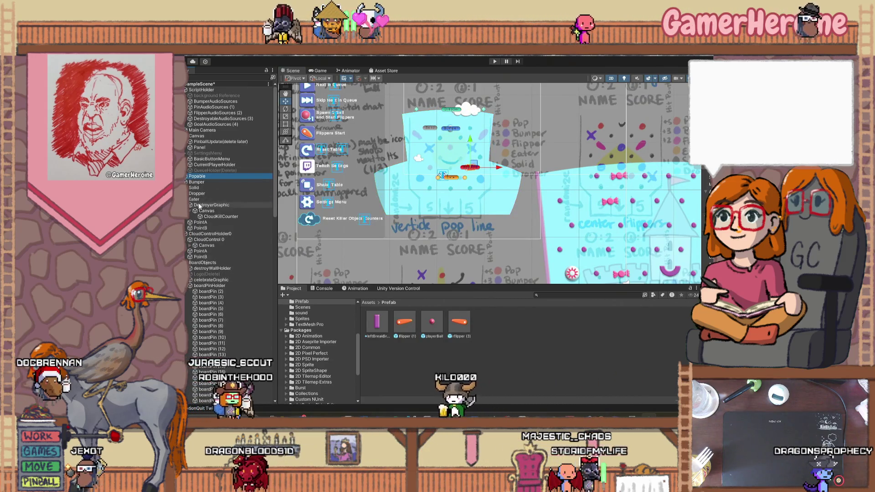
{"action": "left_click", "coordinate": [397, 197]}
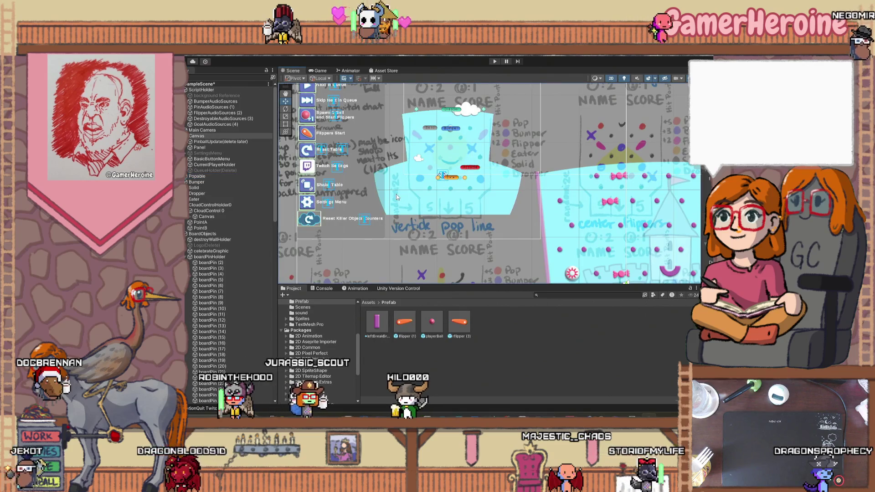
{"action": "left_click", "coordinate": [428, 205]}
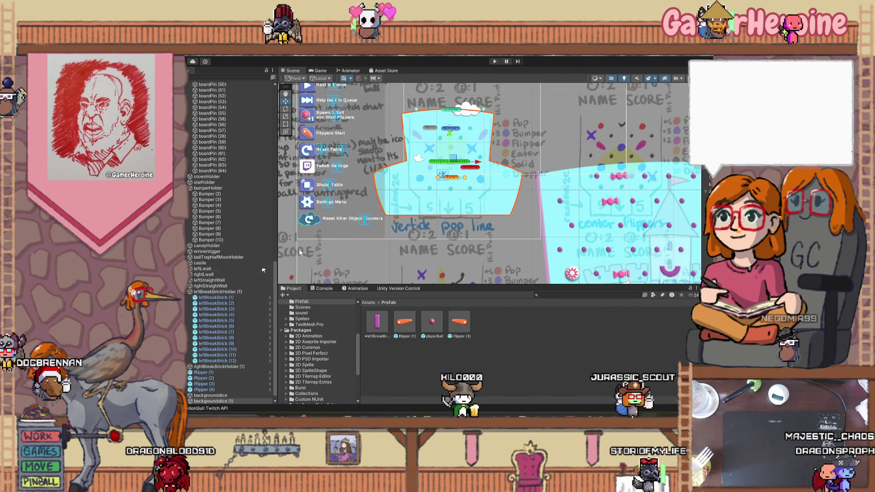
Move backgroundslice (1) just below Eater in the Hierarchy and collapse CloudControlHolder0 and BoardObjects
{"action": "scroll", "coordinate": [220, 395], "scroll_direction": "down", "scroll_amount": 1}
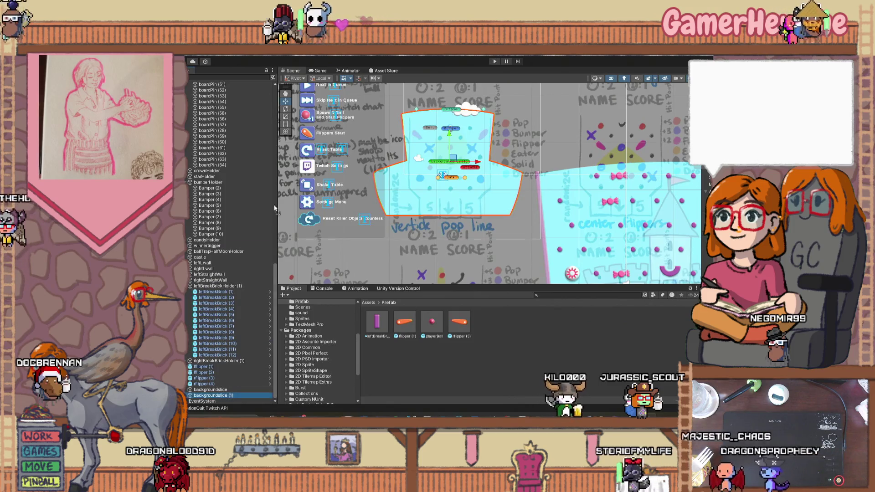
{"action": "scroll", "coordinate": [231, 93], "scroll_direction": "up", "scroll_amount": 8}
{"action": "scroll", "coordinate": [228, 92], "scroll_direction": "up", "scroll_amount": 10}
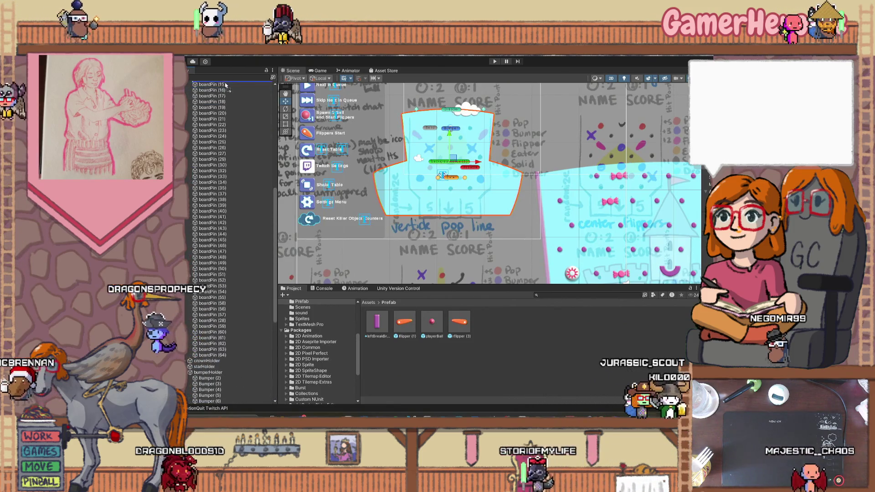
{"action": "scroll", "coordinate": [223, 91], "scroll_direction": "up", "scroll_amount": 7}
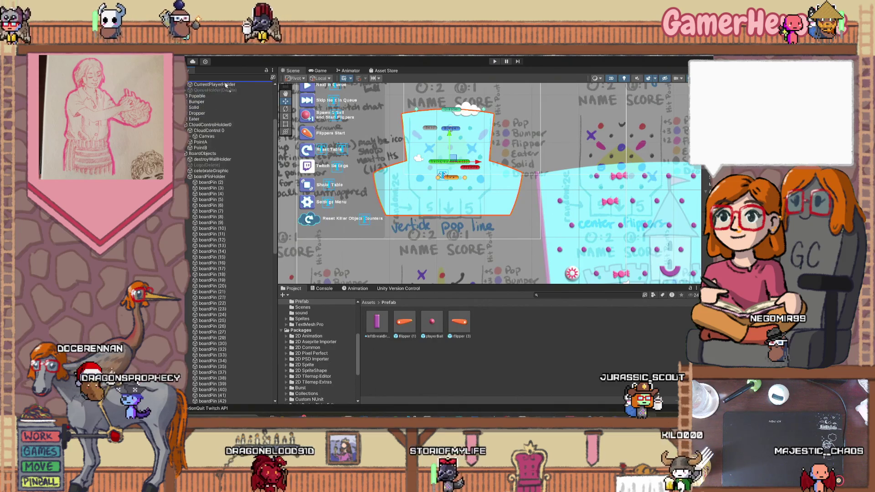
{"action": "left_click_drag", "start_coordinate": [213, 191], "coordinate": [200, 195]}
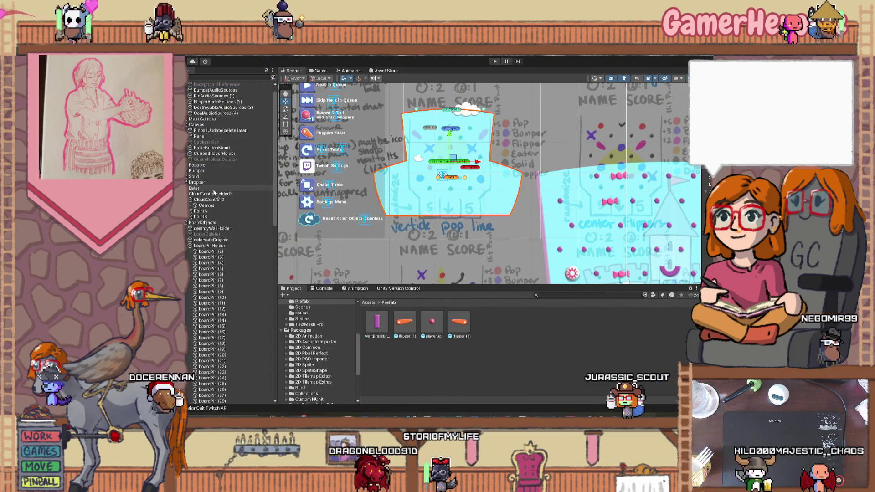
{"action": "left_click", "coordinate": [187, 199]}
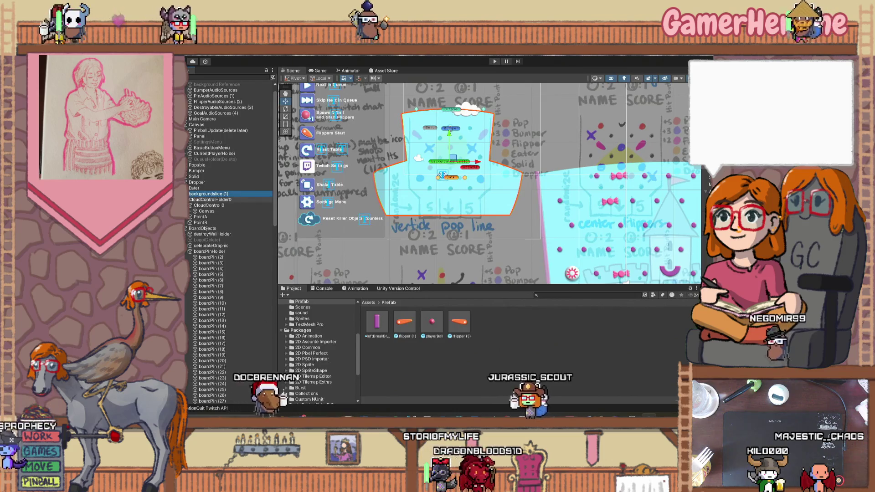
{"action": "left_click", "coordinate": [187, 205]}
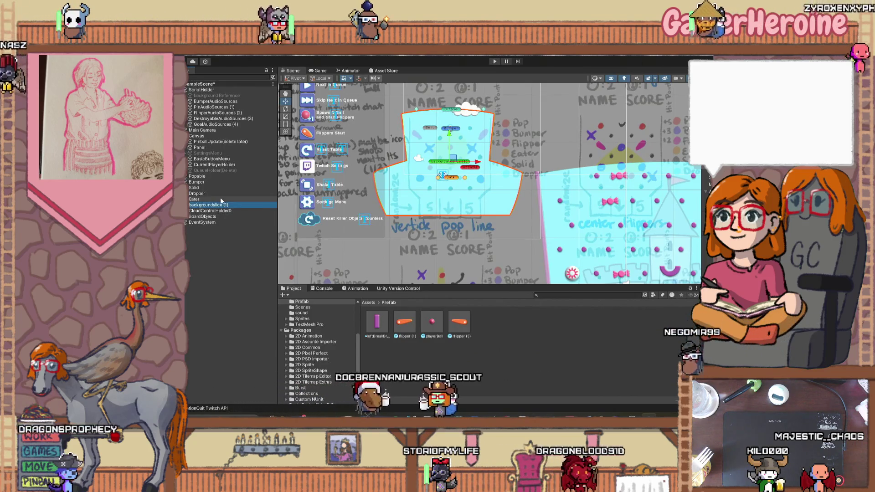
Rename backgroundslice (1) to ThemeBackground, then shift Popable through ThemeBackground right together
{"action": "key", "text": "Up"}
{"action": "key", "text": "Up"}
{"action": "key", "text": "Up"}
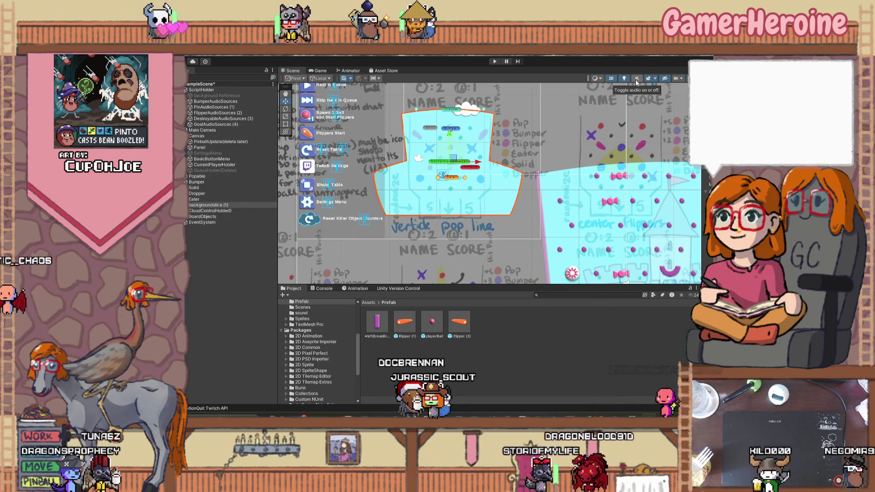
{"action": "type", "text": "ThemeBackground"}
{"action": "key", "text": "Return"}
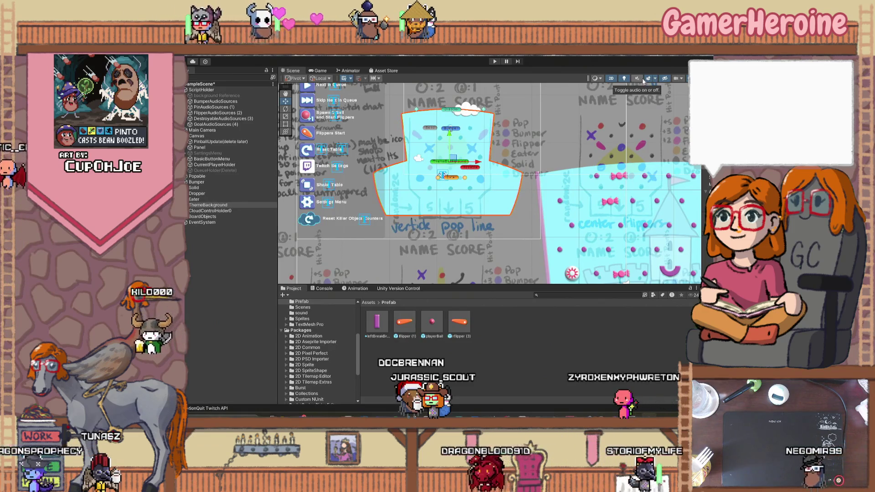
{"action": "left_click", "coordinate": [225, 177], "text": "shift"}
{"action": "scroll", "coordinate": [474, 167], "scroll_direction": "up", "scroll_amount": 3}
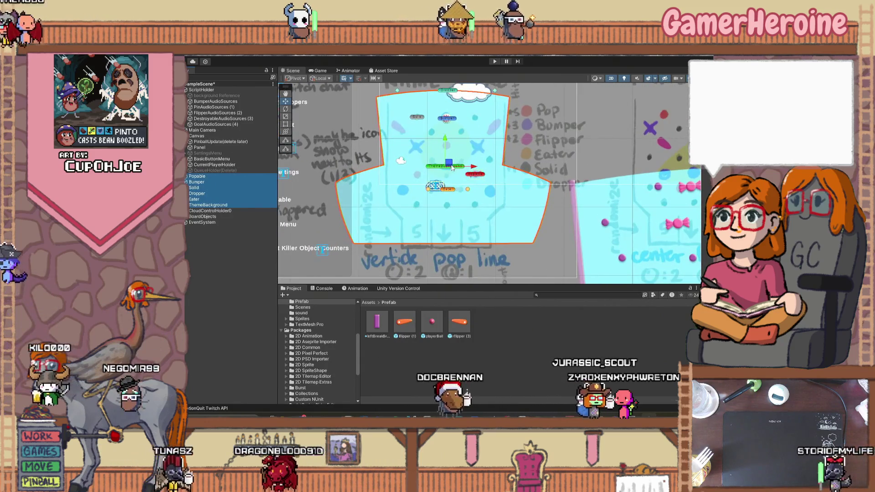
{"action": "left_click_drag", "start_coordinate": [474, 168], "coordinate": [494, 175]}
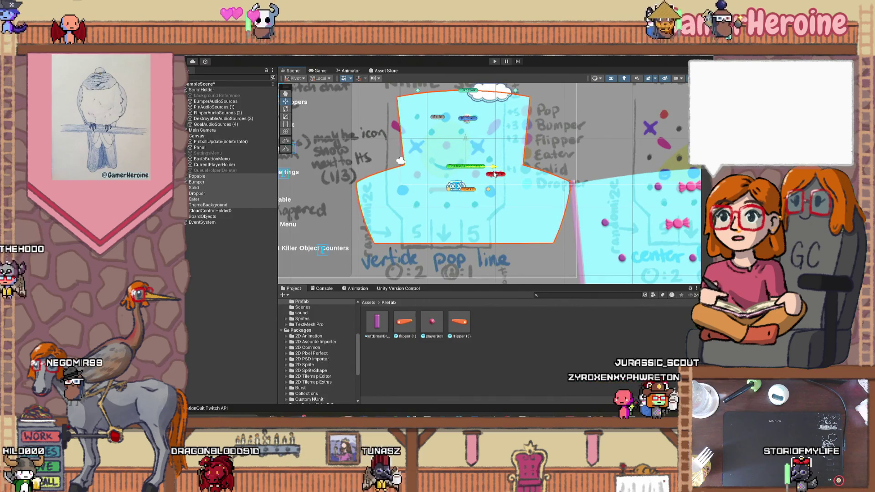
{"action": "scroll", "coordinate": [495, 174], "scroll_direction": "down", "scroll_amount": 3}
{"action": "left_click", "coordinate": [513, 155]}
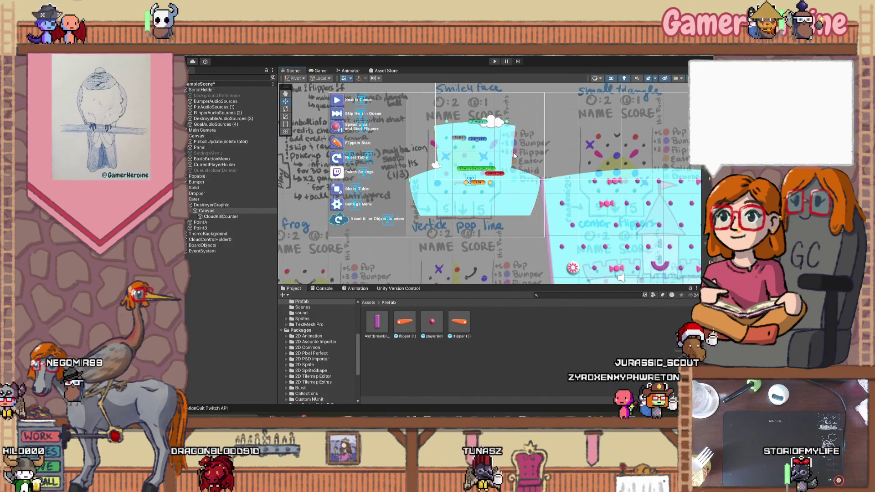
{"action": "scroll", "coordinate": [516, 144], "scroll_direction": "up", "scroll_amount": 3}
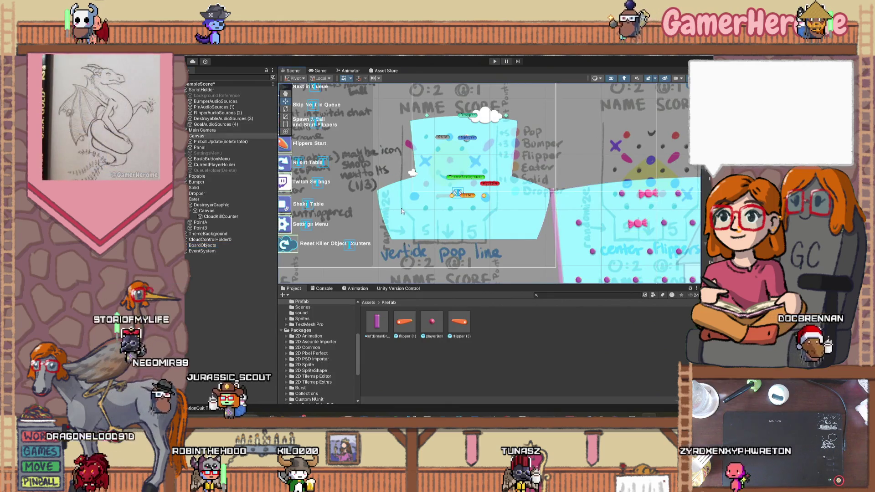
{"action": "left_click", "coordinate": [408, 194]}
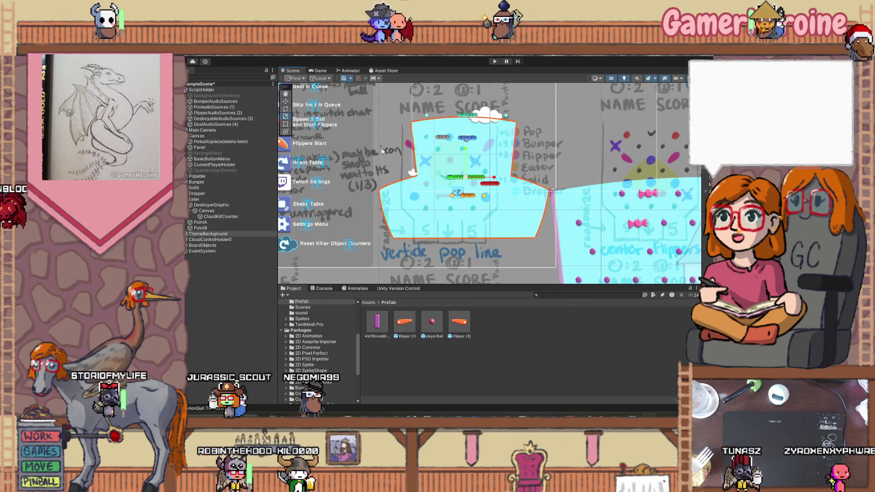
{"action": "left_click", "coordinate": [416, 253]}
{"action": "scroll", "coordinate": [461, 218], "scroll_direction": "up", "scroll_amount": 5}
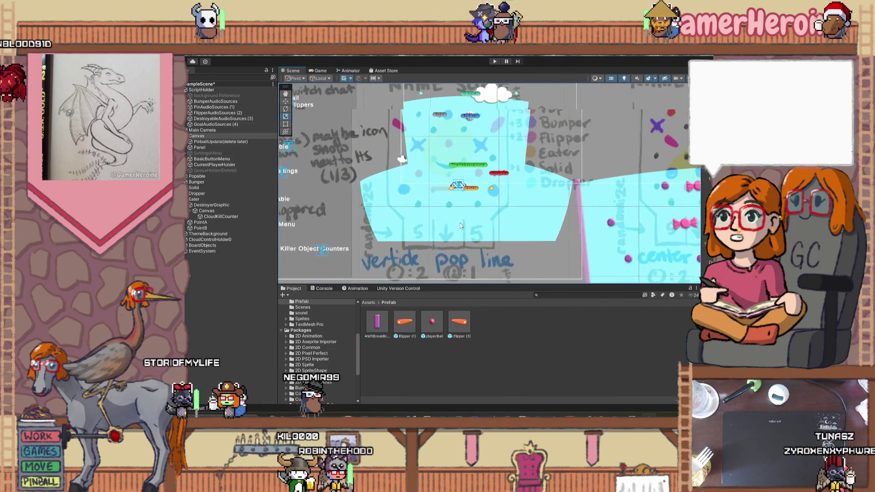
{"action": "scroll", "coordinate": [507, 186], "scroll_direction": "up", "scroll_amount": 1}
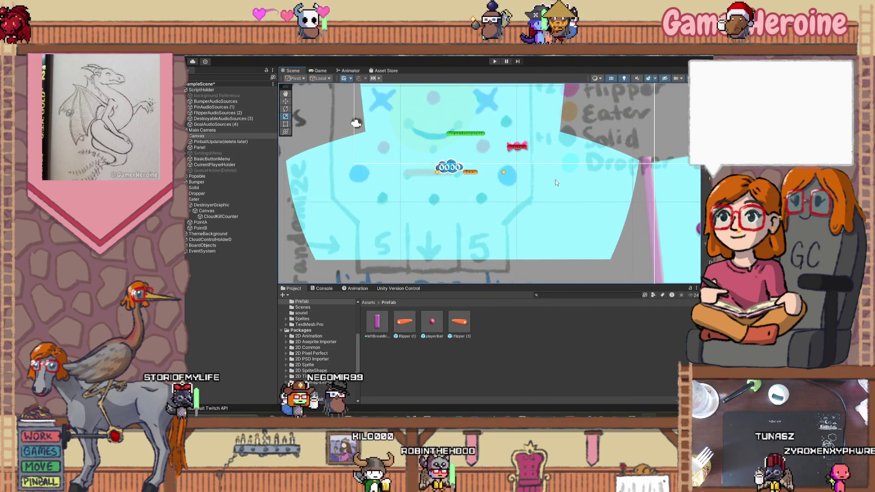
{"action": "mouse_move", "coordinate": [462, 119]}
{"action": "left_mouse_down"}
{"action": "mouse_move", "coordinate": [439, 226]}
{"action": "mouse_move", "coordinate": [465, 202]}
{"action": "mouse_move", "coordinate": [503, 190]}
{"action": "mouse_move", "coordinate": [459, 168]}
{"action": "mouse_move", "coordinate": [451, 152]}
{"action": "mouse_move", "coordinate": [464, 136]}
{"action": "left_mouse_up"}
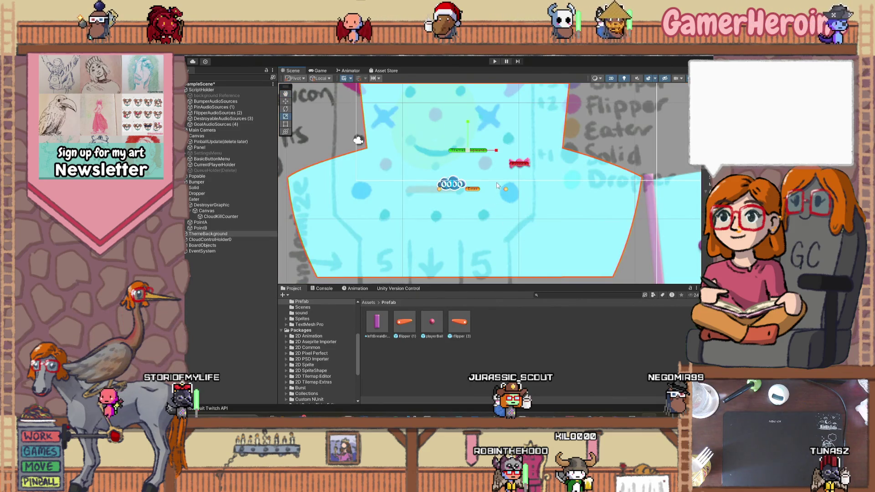
{"action": "scroll", "coordinate": [479, 213], "scroll_direction": "up", "scroll_amount": 1}
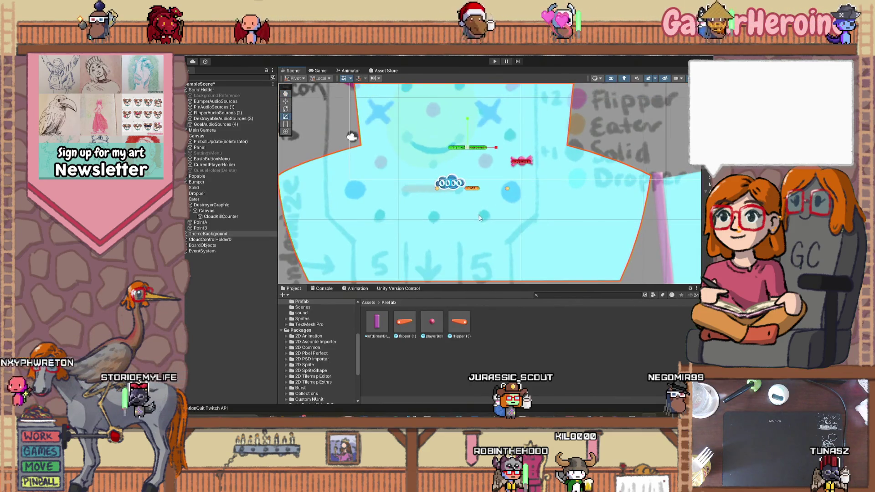
{"action": "left_click", "coordinate": [471, 190]}
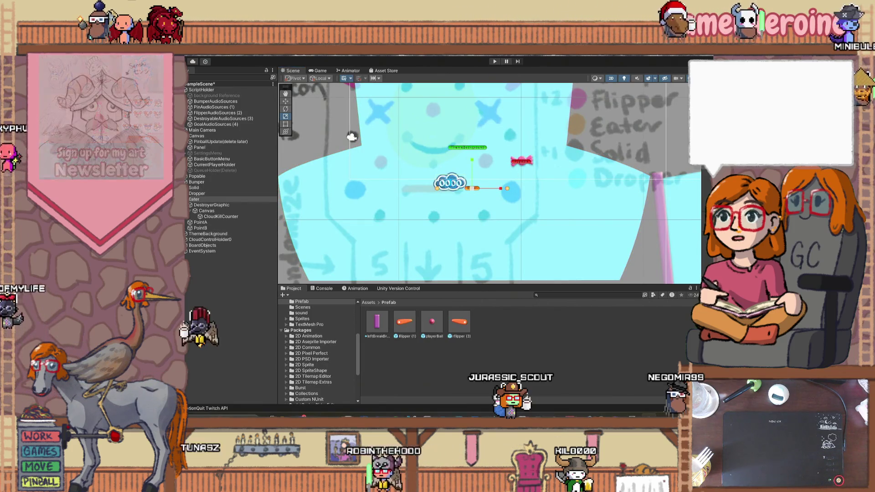
{"action": "left_click", "coordinate": [476, 223]}
{"action": "left_click", "coordinate": [477, 223]}
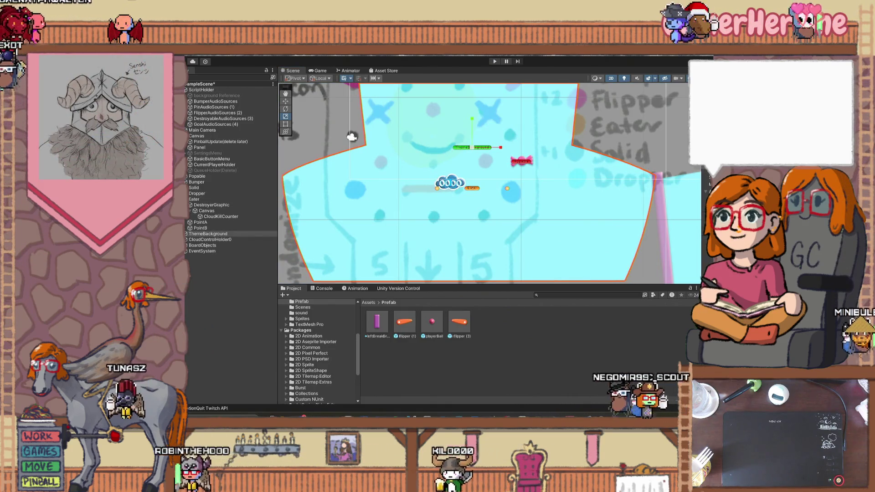
{"action": "scroll", "coordinate": [605, 186], "scroll_direction": "down", "scroll_amount": 2}
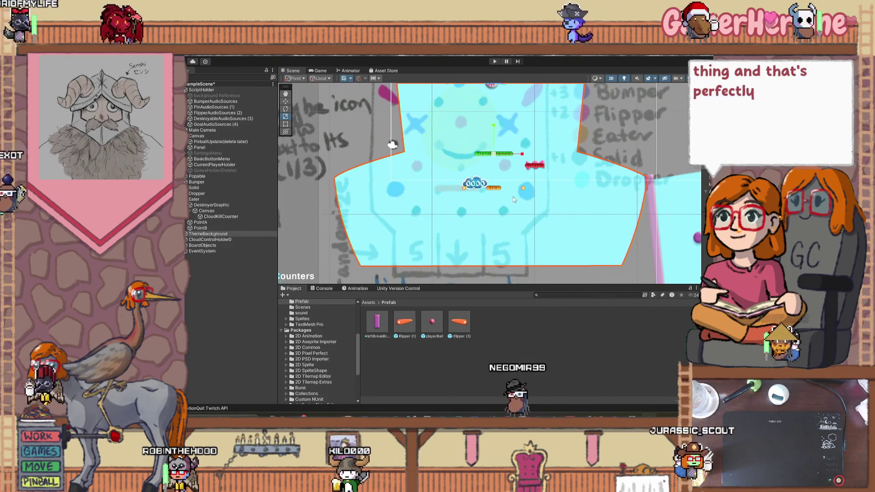
{"action": "scroll", "coordinate": [496, 187], "scroll_direction": "up", "scroll_amount": 1}
{"action": "left_click", "coordinate": [495, 188]}
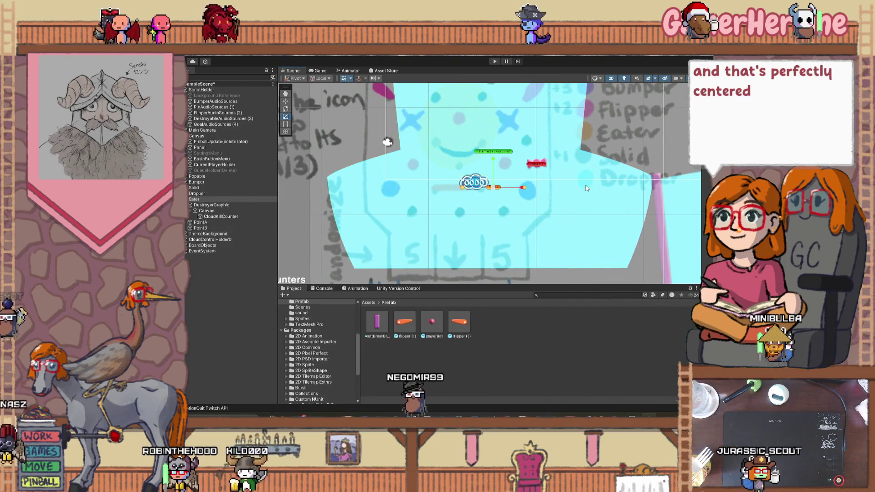
{"action": "scroll", "coordinate": [482, 161], "scroll_direction": "up", "scroll_amount": 4}
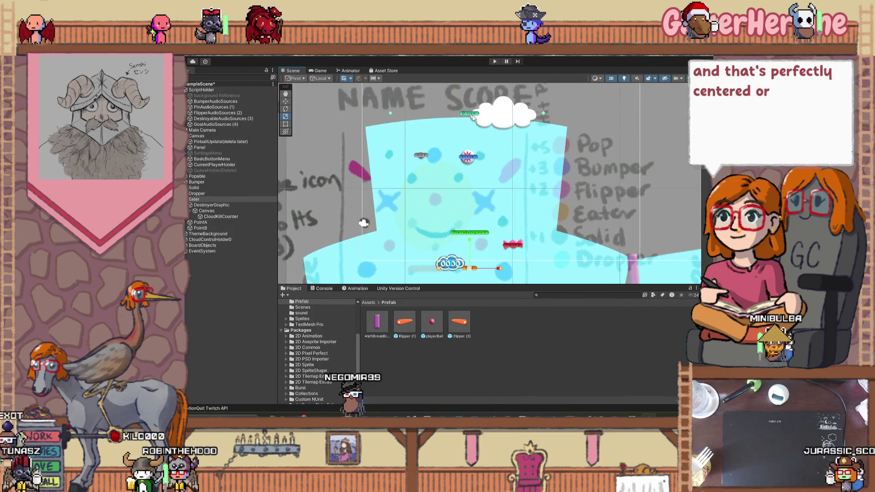
{"action": "scroll", "coordinate": [568, 219], "scroll_direction": "down", "scroll_amount": 3}
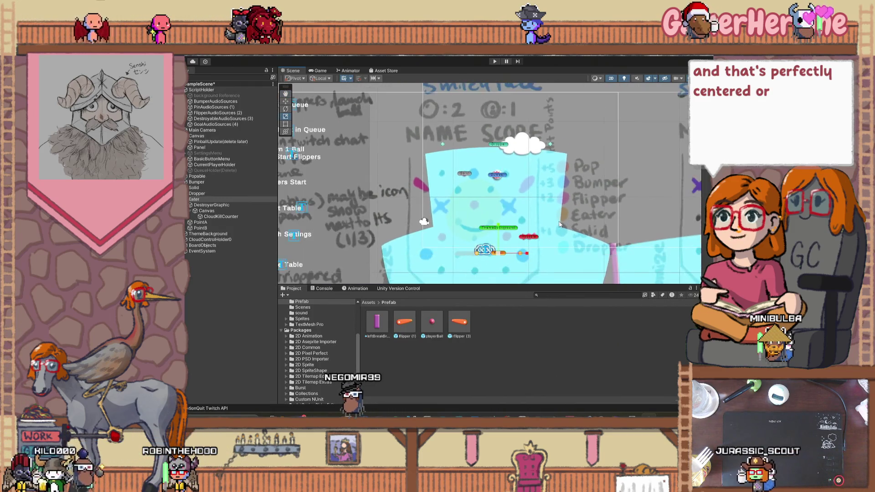
{"action": "scroll", "coordinate": [556, 222], "scroll_direction": "down", "scroll_amount": 3}
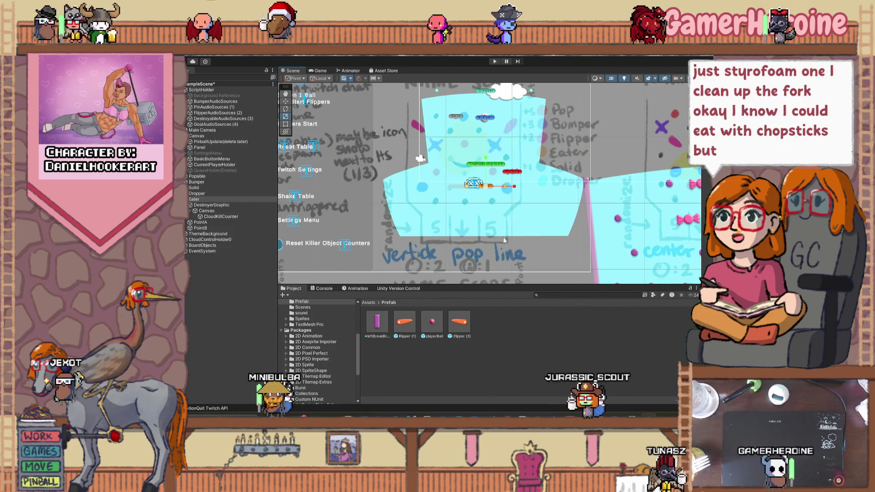
Raise the Dropper cloud spawner slightly so it just grazes the board's top edge
{"action": "scroll", "coordinate": [534, 230], "scroll_direction": "down", "scroll_amount": 5}
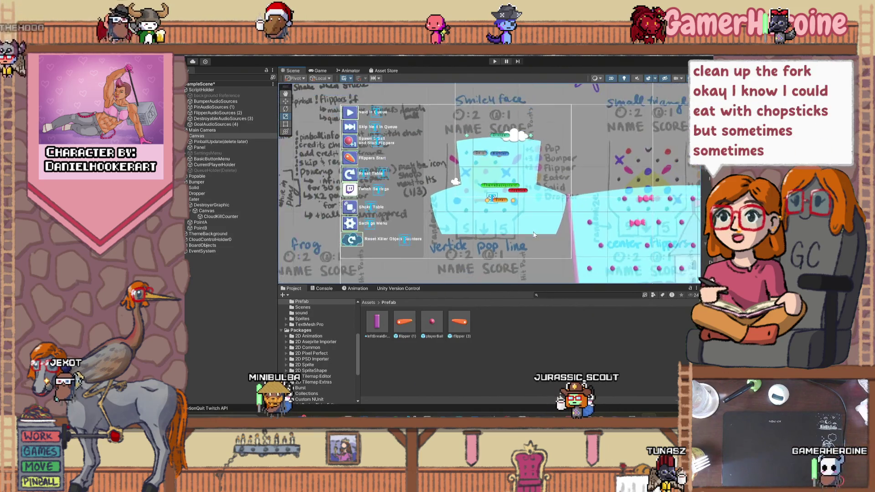
{"action": "scroll", "coordinate": [502, 139], "scroll_direction": "up", "scroll_amount": 5}
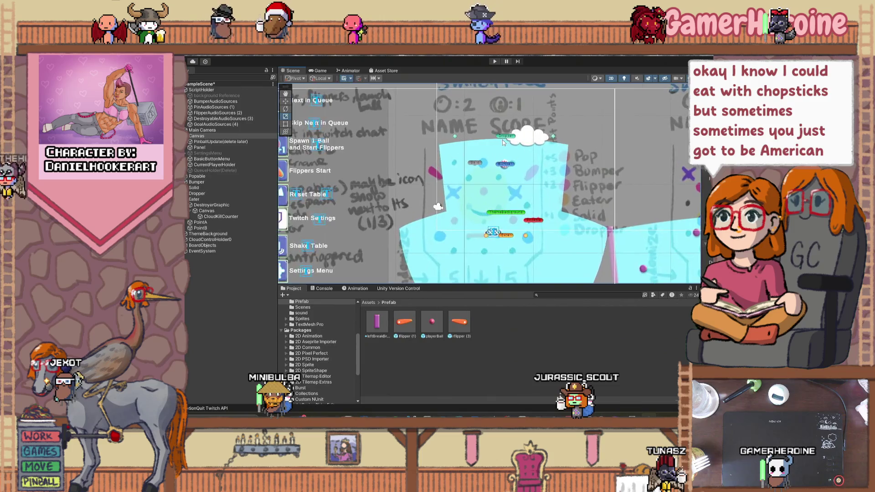
{"action": "left_click", "coordinate": [504, 137]}
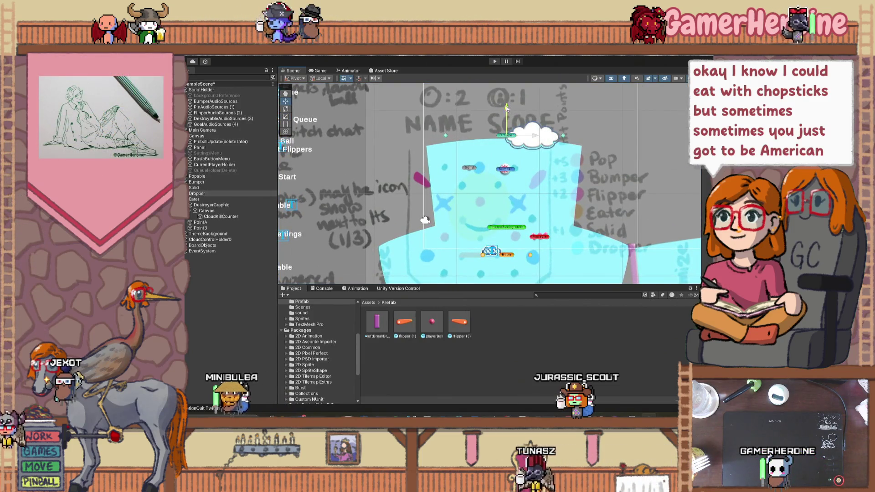
{"action": "left_click_drag", "start_coordinate": [507, 113], "coordinate": [508, 99]}
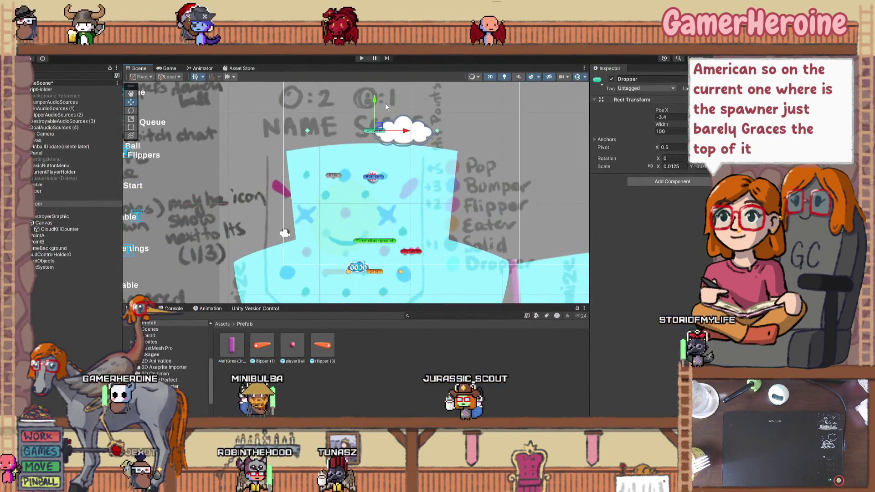
Move the selected board pieces down, back up, then settle them a few pixels lower
{"action": "scroll", "coordinate": [385, 103], "scroll_direction": "down", "scroll_amount": 3}
{"action": "left_click_drag", "start_coordinate": [386, 152], "coordinate": [385, 145]}
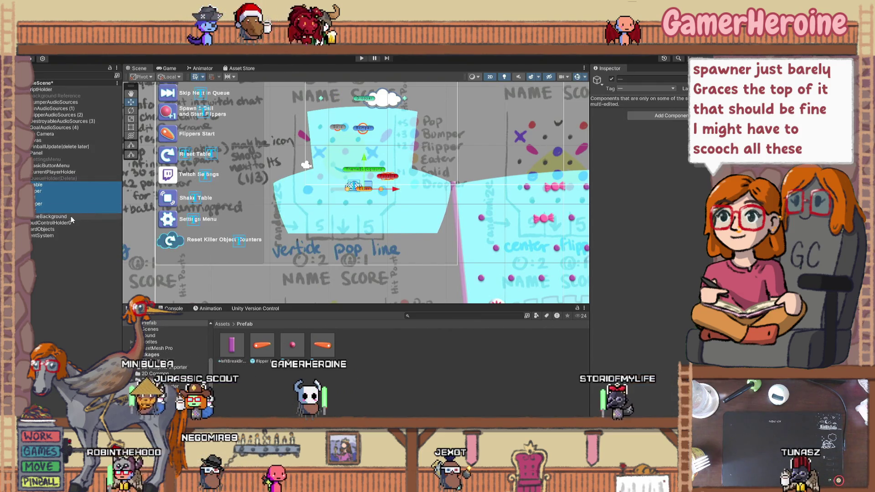
{"action": "left_click_drag", "start_coordinate": [363, 143], "coordinate": [364, 156]}
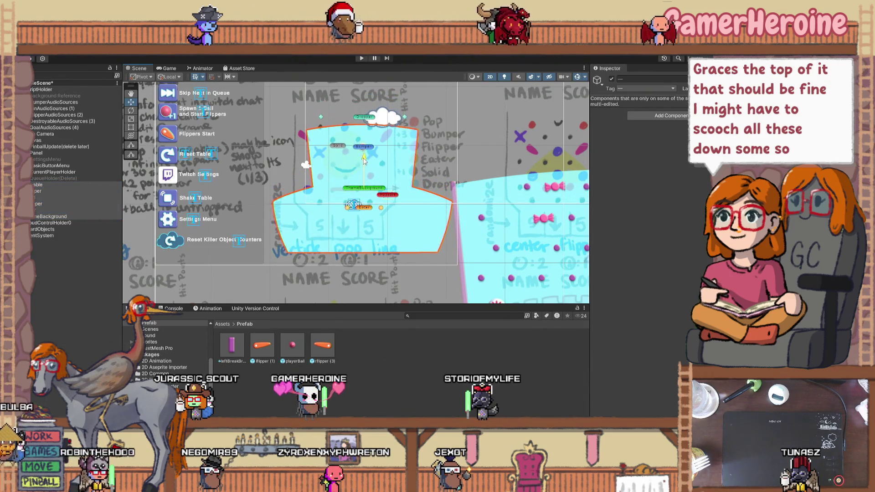
{"action": "left_click_drag", "start_coordinate": [364, 160], "coordinate": [367, 146]}
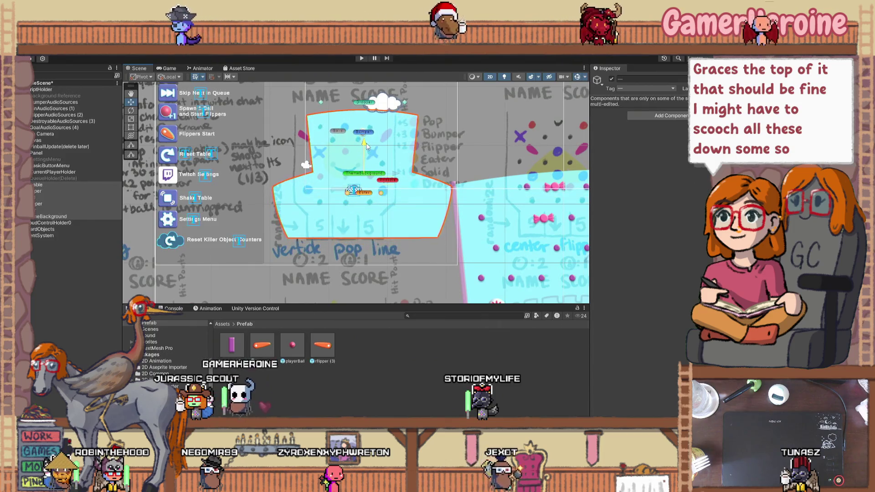
{"action": "scroll", "coordinate": [368, 145], "scroll_direction": "down", "scroll_amount": 3}
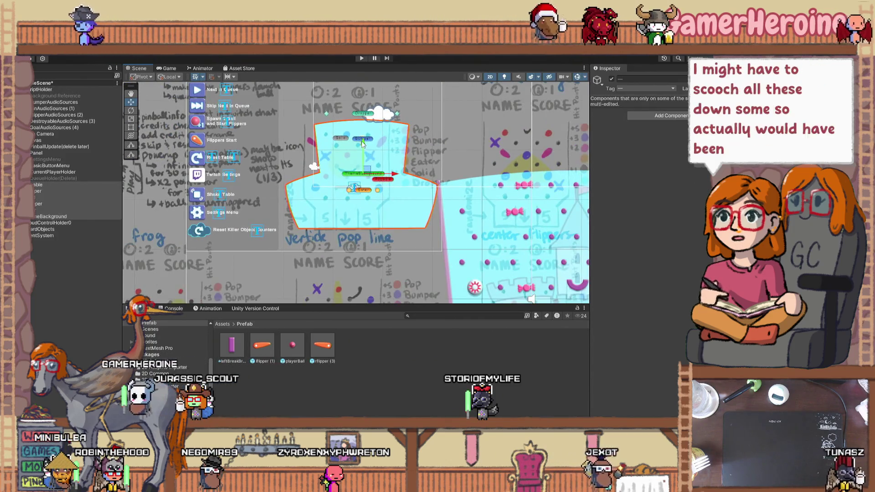
{"action": "scroll", "coordinate": [368, 123], "scroll_direction": "down", "scroll_amount": 2}
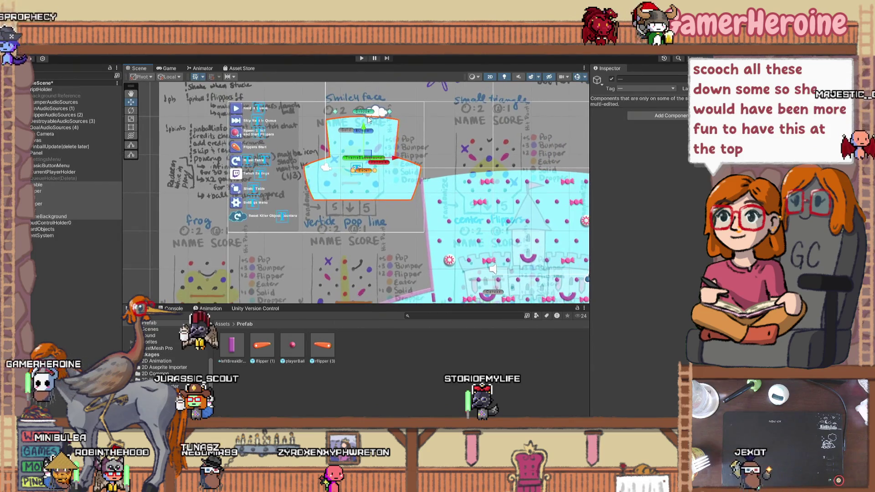
{"action": "left_click_drag", "start_coordinate": [365, 129], "coordinate": [365, 125]}
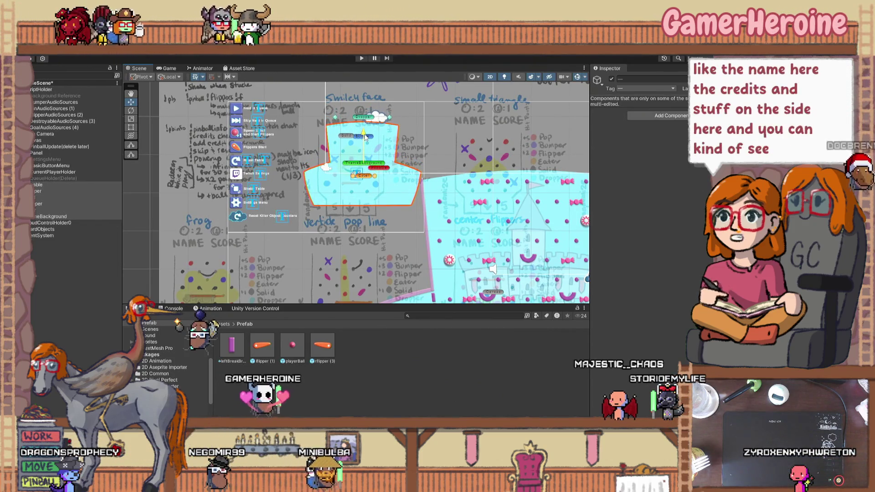
{"action": "mouse_move", "coordinate": [364, 135]}
{"action": "left_mouse_down"}
{"action": "mouse_move", "coordinate": [346, 216]}
{"action": "mouse_move", "coordinate": [347, 173]}
{"action": "mouse_move", "coordinate": [335, 266]}
{"action": "left_mouse_up"}
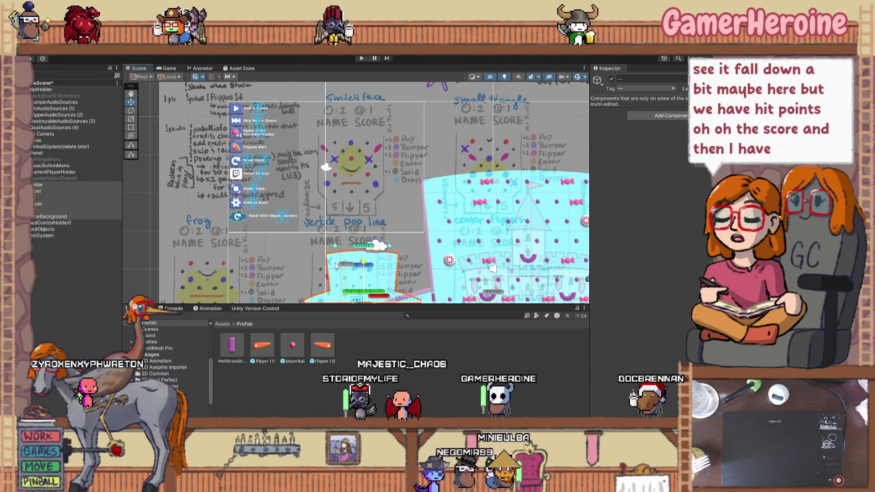
{"action": "left_click_drag", "start_coordinate": [335, 266], "coordinate": [321, 126]}
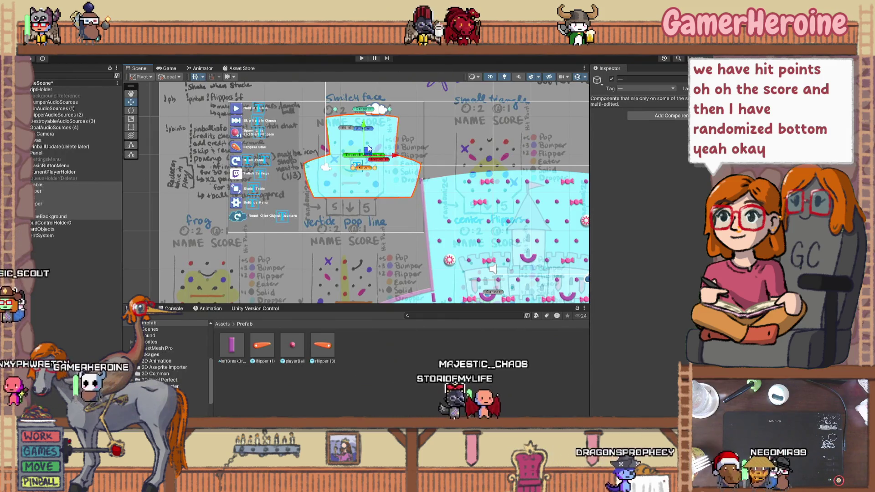
{"action": "left_click_drag", "start_coordinate": [365, 127], "coordinate": [364, 128]}
{"action": "left_click", "coordinate": [361, 235]}
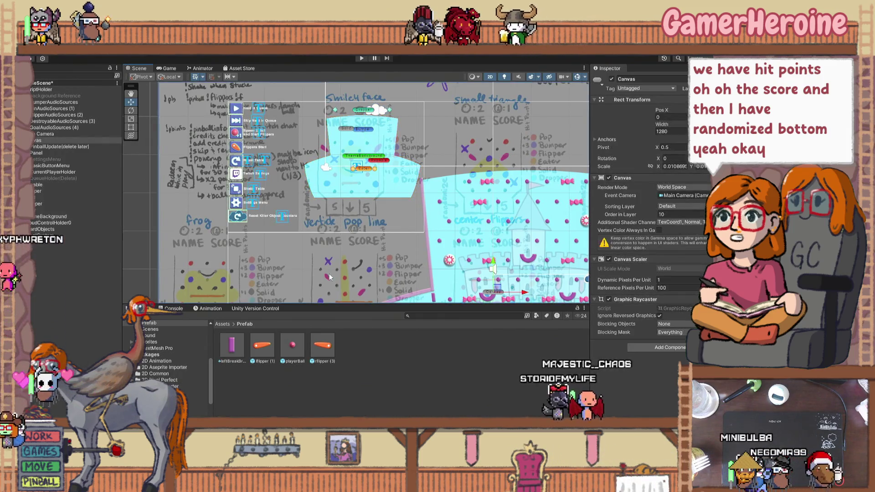
{"action": "scroll", "coordinate": [398, 212], "scroll_direction": "up", "scroll_amount": 3}
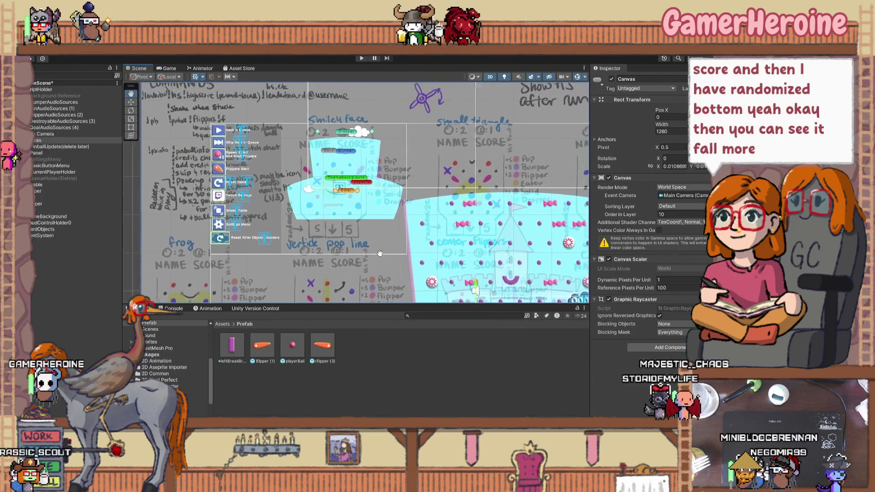
{"action": "scroll", "coordinate": [319, 221], "scroll_direction": "up", "scroll_amount": 2}
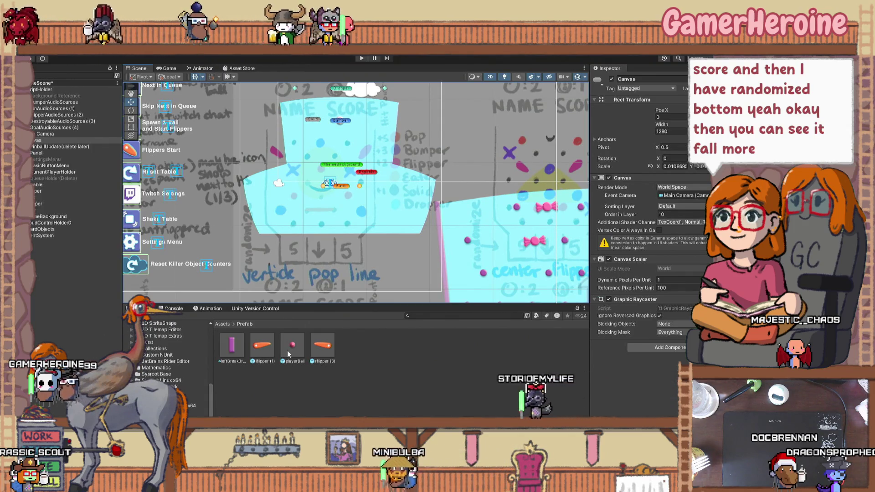
{"action": "left_click_drag", "start_coordinate": [346, 287], "coordinate": [325, 313]}
Select PinballUpdate and Popable in the Hierarchy, then browse the Test Framework and Sprites folders
{"action": "scroll", "coordinate": [455, 208], "scroll_direction": "down", "scroll_amount": 1}
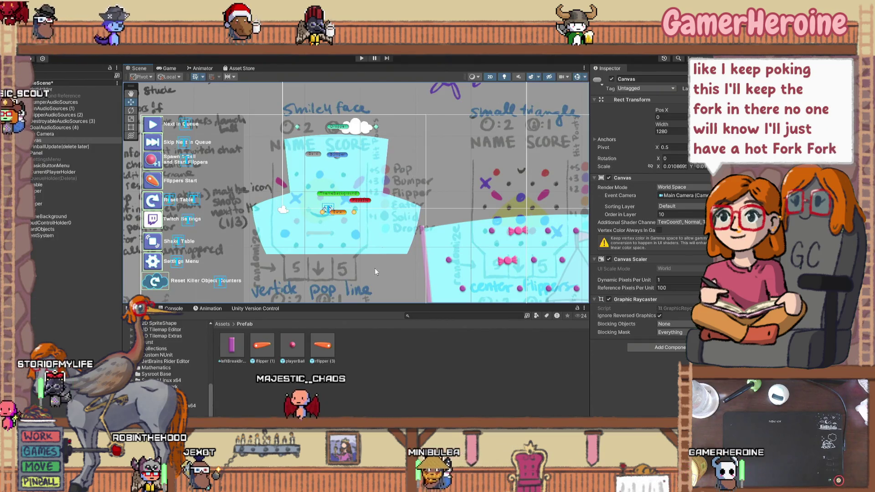
{"action": "left_click", "coordinate": [360, 271]}
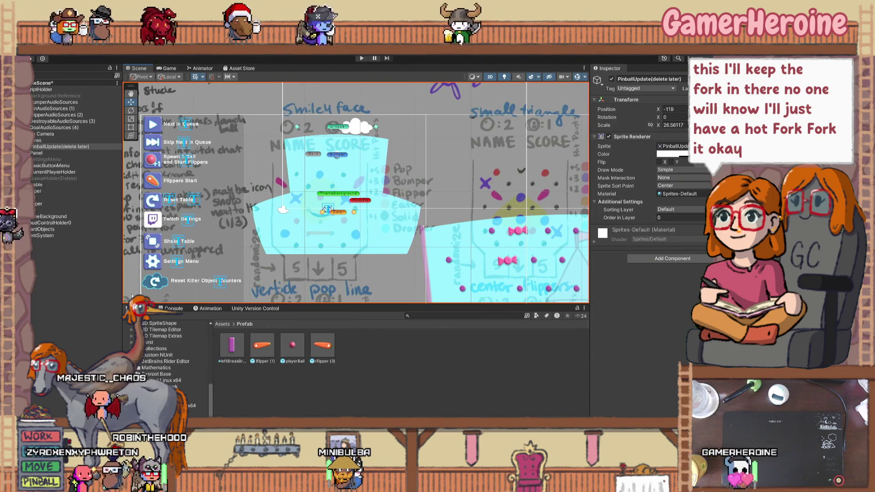
{"action": "left_click", "coordinate": [46, 185]}
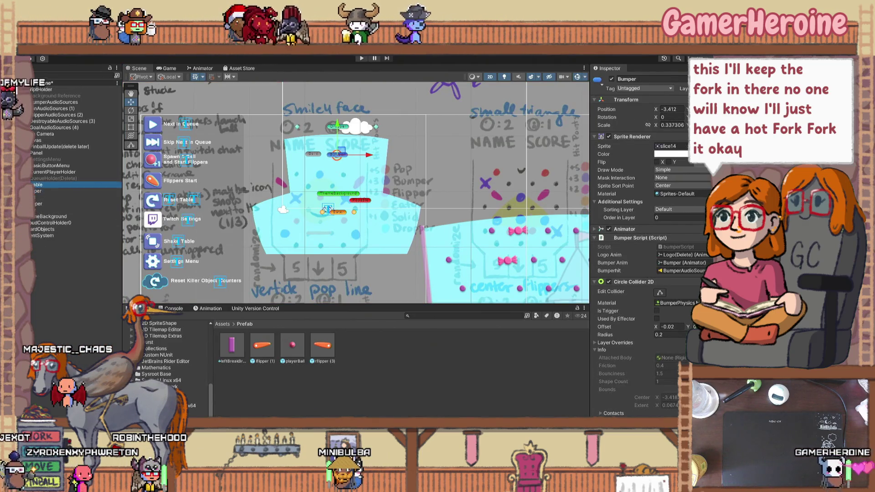
{"action": "left_click", "coordinate": [187, 387]}
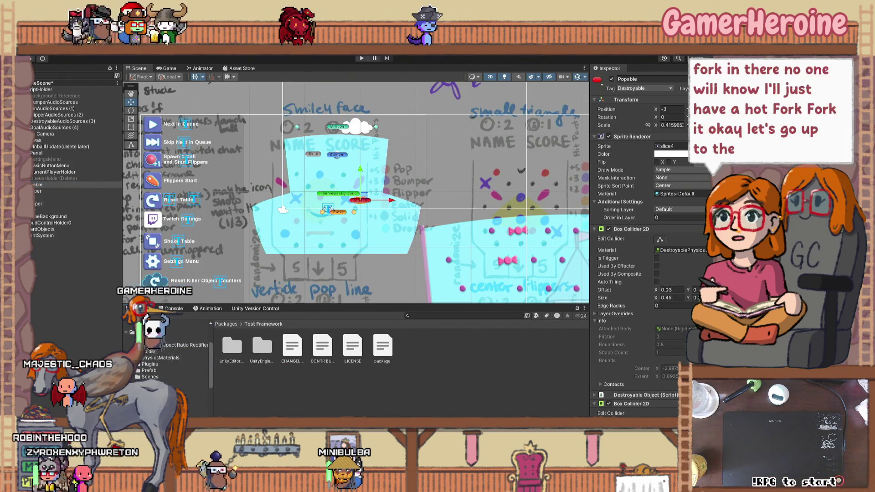
{"action": "left_click", "coordinate": [173, 389]}
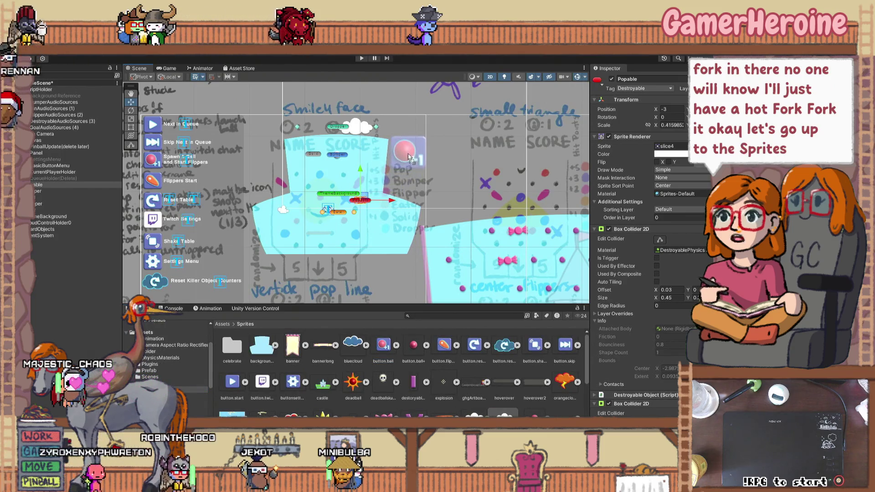
Place a shrunken button.ball sprite beside the smiley board and stack a duplicate below it
{"action": "left_click_drag", "start_coordinate": [408, 157], "coordinate": [409, 157]}
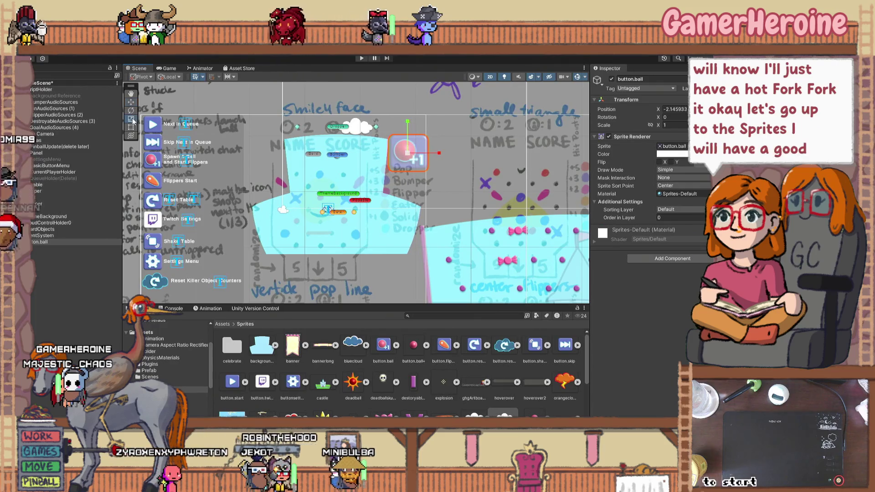
{"action": "left_click_drag", "start_coordinate": [400, 172], "coordinate": [400, 173]}
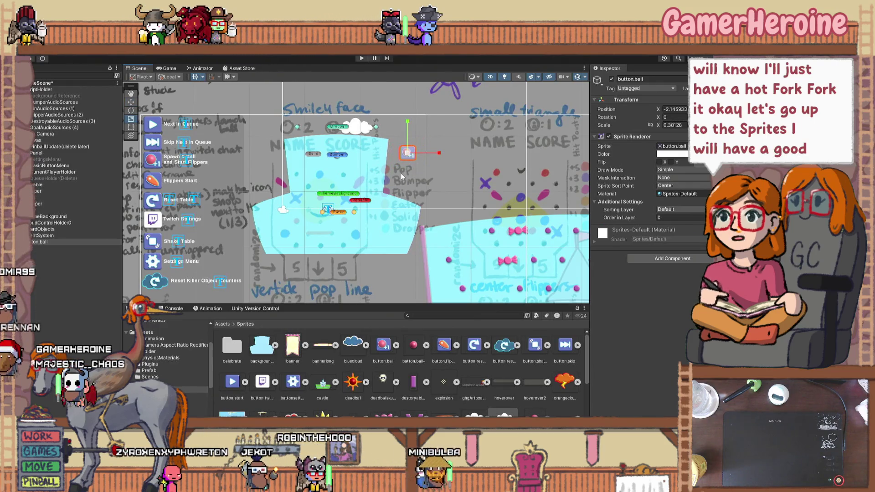
{"action": "key", "text": "w"}
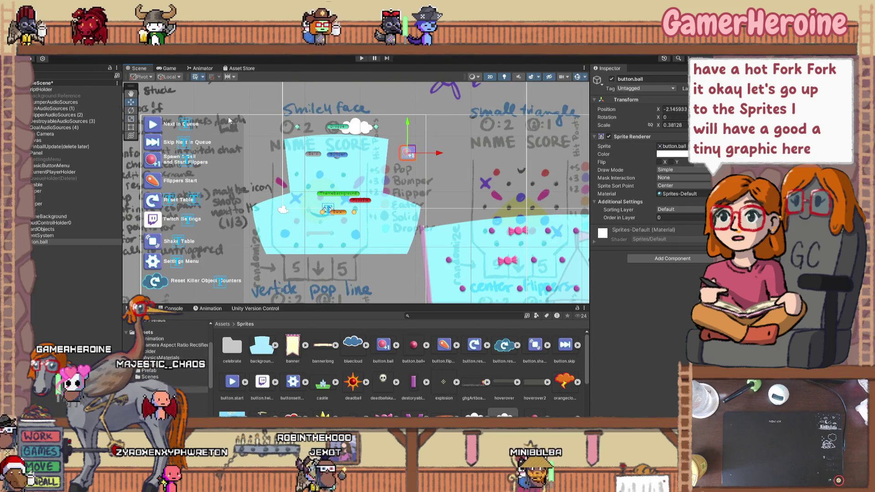
{"action": "left_click_drag", "start_coordinate": [414, 149], "coordinate": [402, 152]}
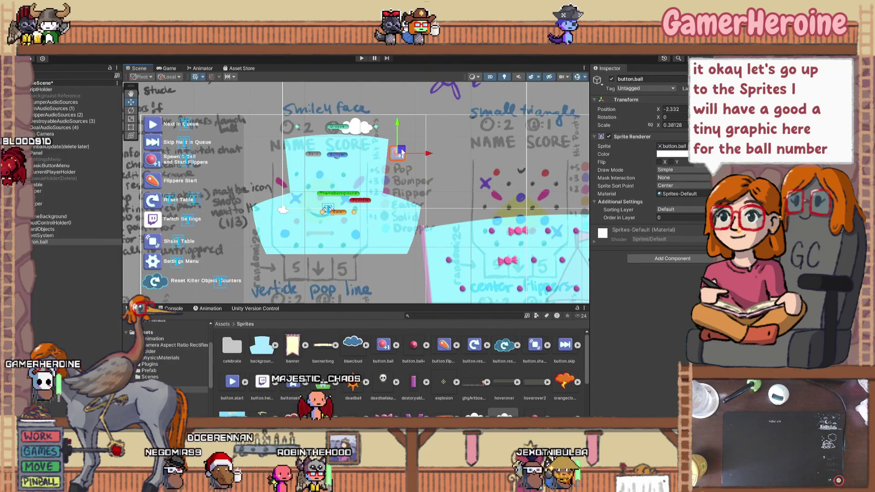
{"action": "key", "text": "ctrl+d"}
{"action": "left_click_drag", "start_coordinate": [401, 138], "coordinate": [400, 154]}
{"action": "left_click", "coordinate": [385, 180]}
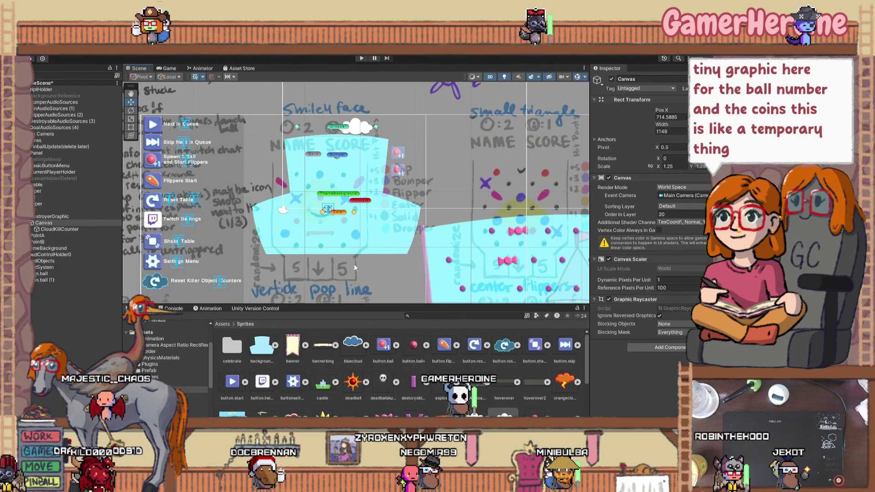
{"action": "scroll", "coordinate": [344, 264], "scroll_direction": "down", "scroll_amount": 5}
{"action": "mouse_move", "coordinate": [349, 268]}
{"action": "left_mouse_down"}
{"action": "mouse_move", "coordinate": [340, 190]}
{"action": "mouse_move", "coordinate": [286, 111]}
{"action": "left_mouse_up"}
{"action": "left_click", "coordinate": [359, 241]}
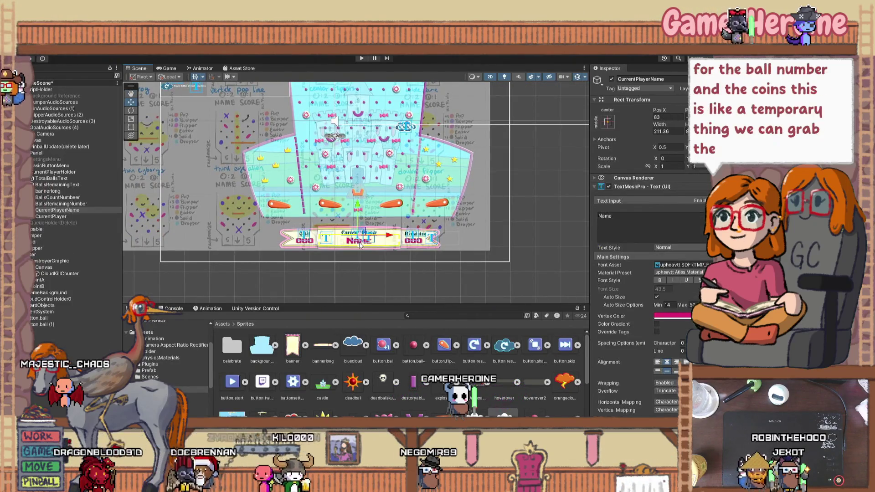
{"action": "scroll", "coordinate": [388, 246], "scroll_direction": "up", "scroll_amount": 5}
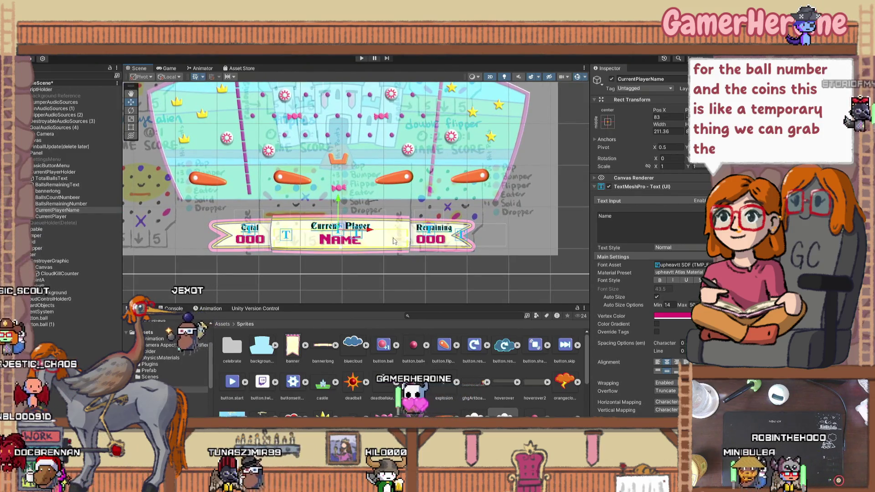
{"action": "left_click_drag", "start_coordinate": [388, 238], "coordinate": [408, 237]}
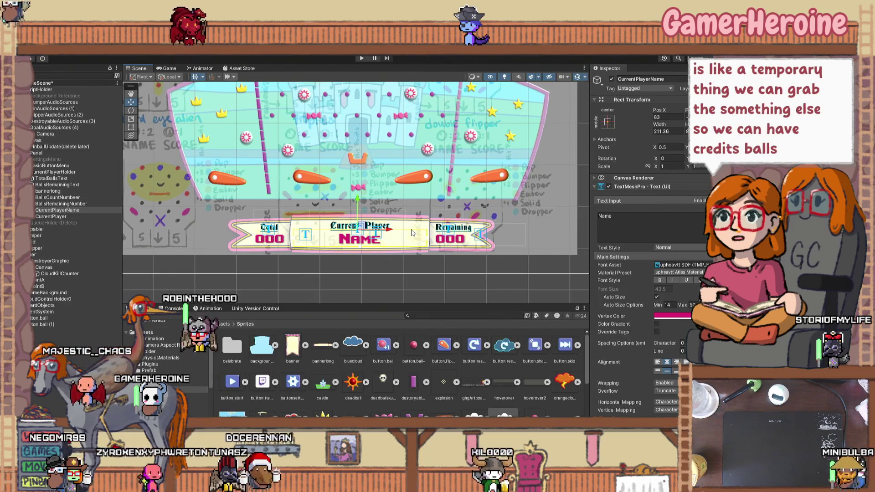
{"action": "scroll", "coordinate": [390, 191], "scroll_direction": "down", "scroll_amount": 2}
Duplicate the ball icon on the smiley board and move the copy below the original
{"action": "scroll", "coordinate": [389, 190], "scroll_direction": "down", "scroll_amount": 3}
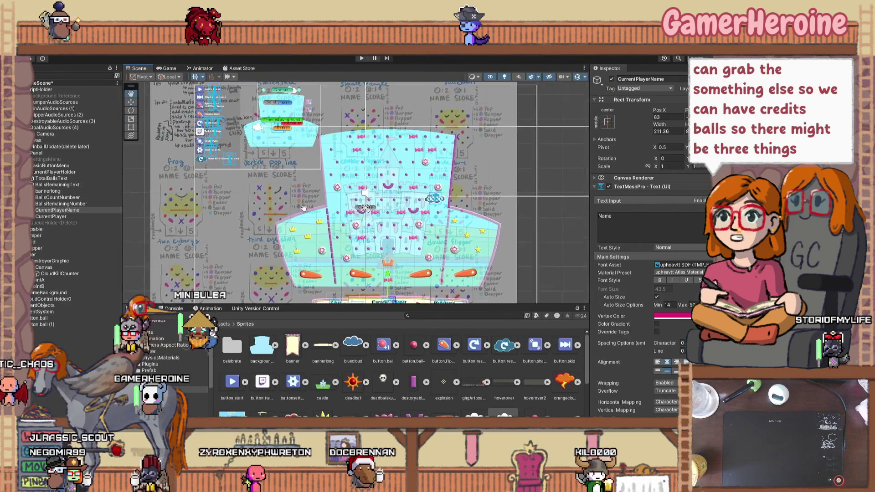
{"action": "scroll", "coordinate": [311, 134], "scroll_direction": "up", "scroll_amount": 5}
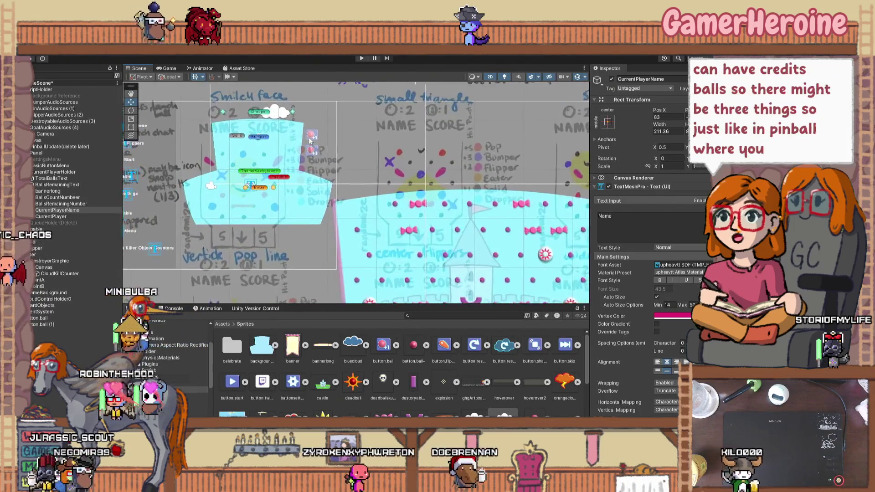
{"action": "left_click", "coordinate": [311, 138]}
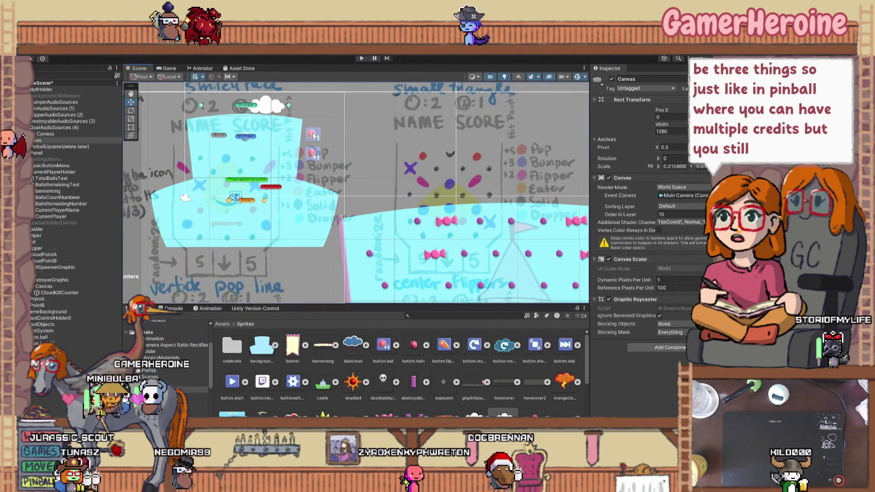
{"action": "left_click", "coordinate": [312, 135]}
{"action": "key", "text": "ctrl+d"}
{"action": "left_click_drag", "start_coordinate": [312, 119], "coordinate": [312, 158]}
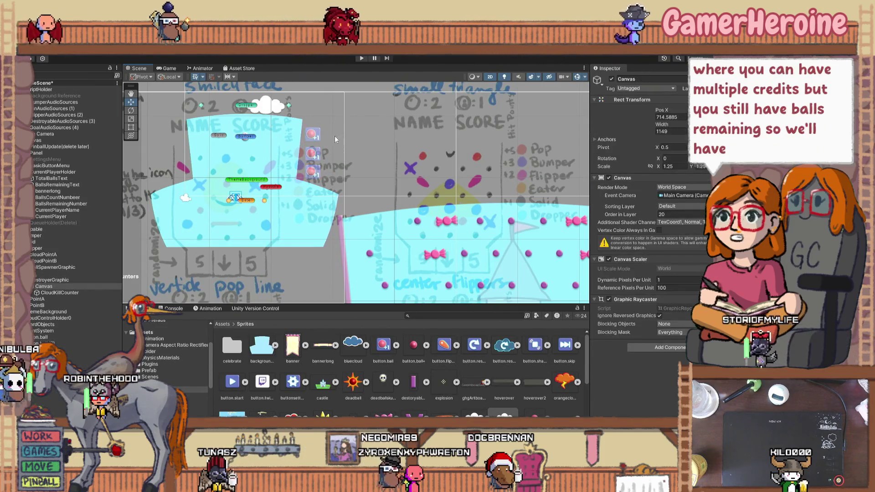
{"action": "left_click", "coordinate": [316, 139]}
{"action": "left_click", "coordinate": [316, 139]}
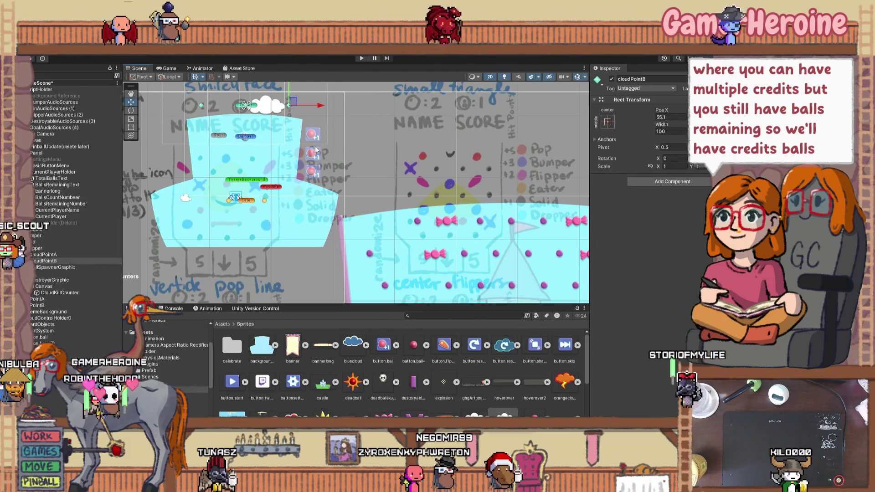
{"action": "left_click", "coordinate": [314, 157]}
{"action": "scroll", "coordinate": [315, 157], "scroll_direction": "down", "scroll_amount": 2}
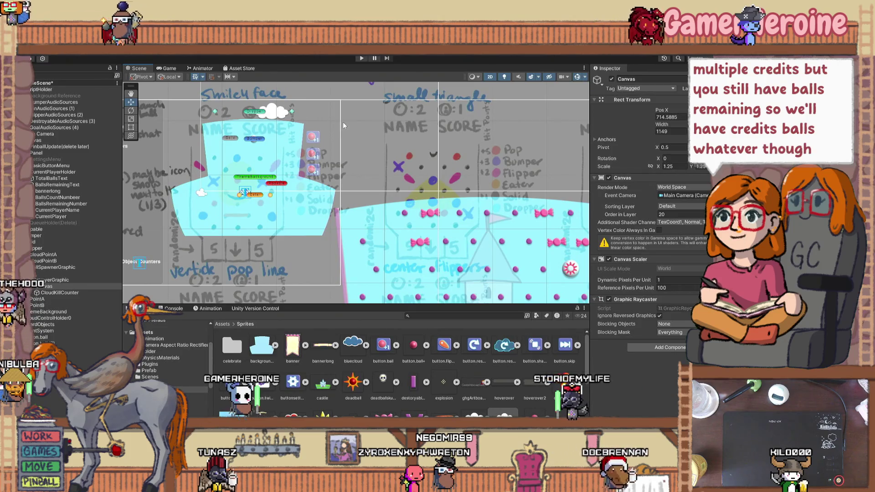
Rename one ball icon to Credits and drag it further down the board
{"action": "left_click", "coordinate": [314, 154]}
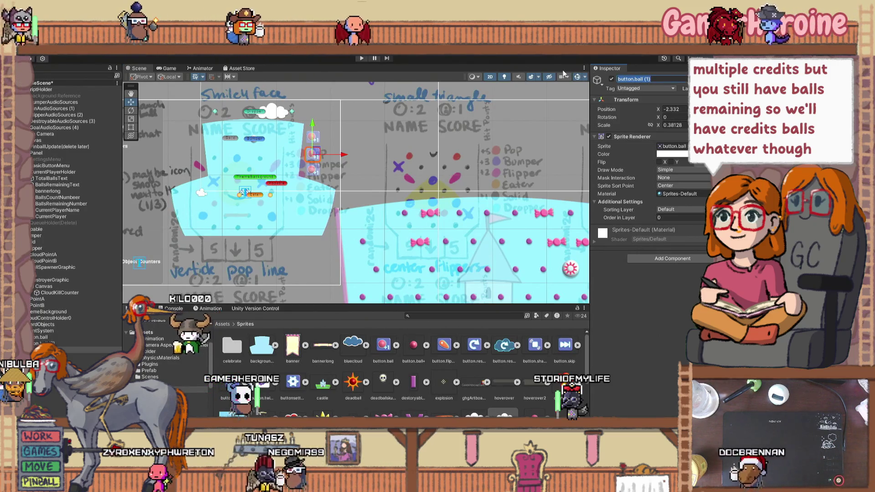
{"action": "type", "text": "Balls R"}
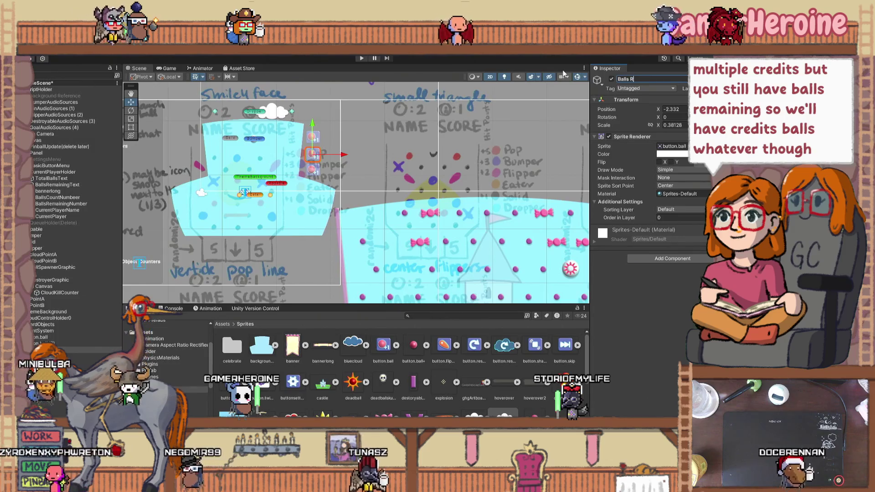
{"action": "type", "text": "emai"}
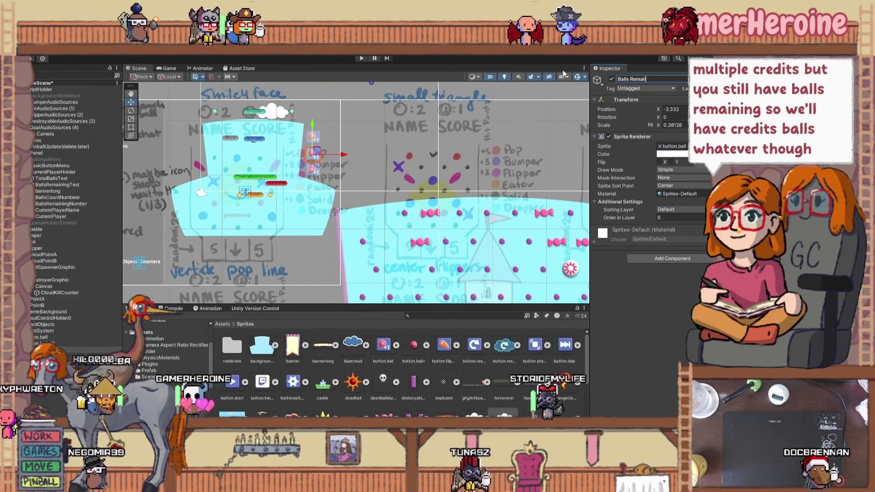
{"action": "type", "text": "n"}
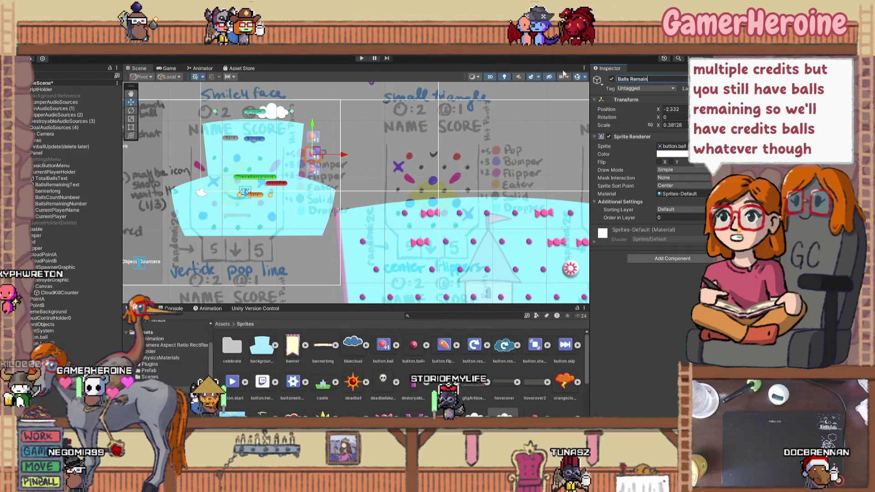
{"action": "key", "text": "Return"}
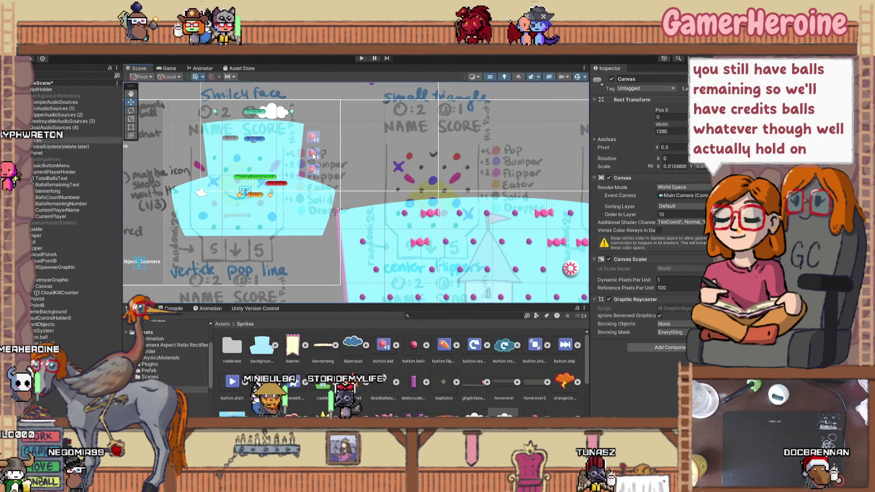
{"action": "left_click", "coordinate": [314, 155]}
{"action": "left_click_drag", "start_coordinate": [317, 154], "coordinate": [309, 220]}
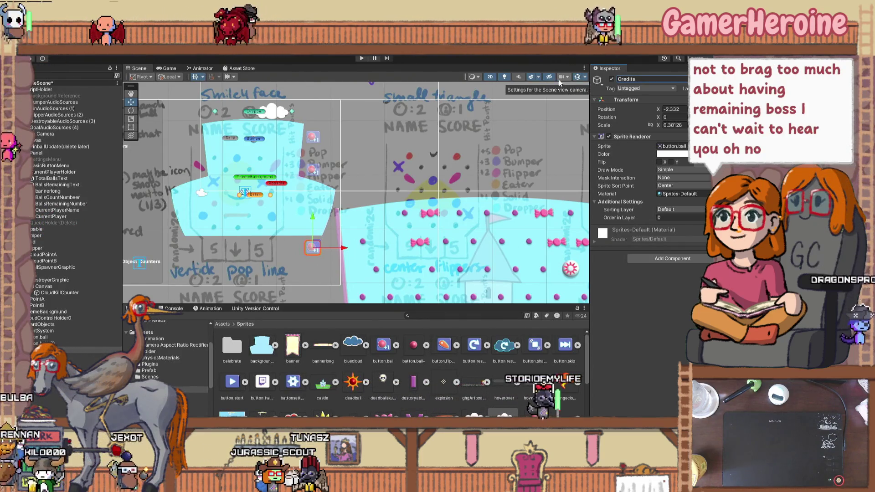
Rename the upper ball icon to 'Remaining Balls' and nudge it slightly upward
{"action": "left_click", "coordinate": [313, 170]}
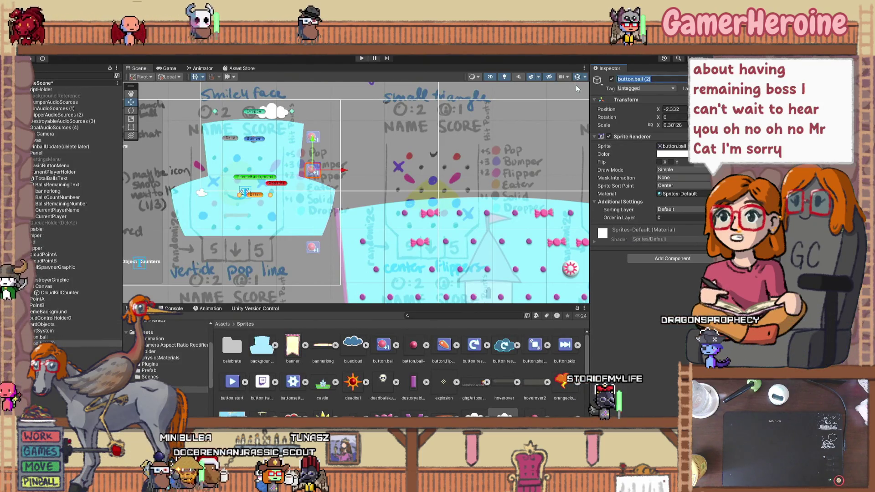
{"action": "type", "text": "Remai"}
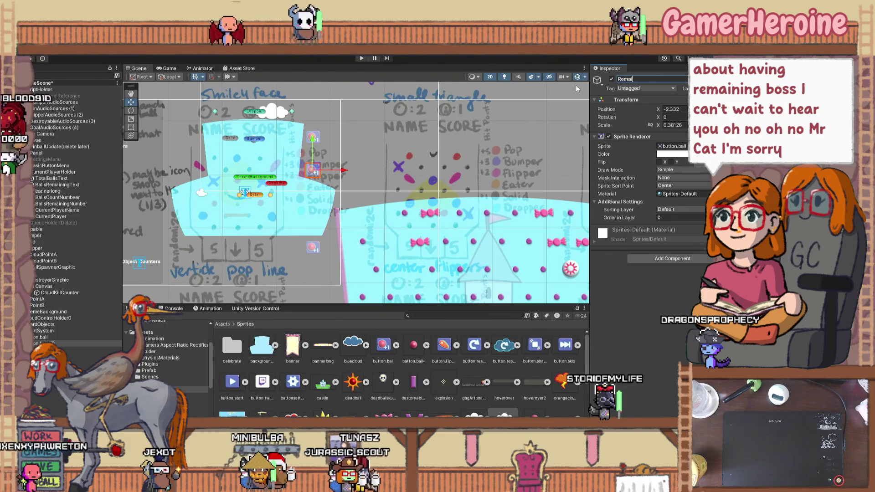
{"action": "type", "text": "ning "}
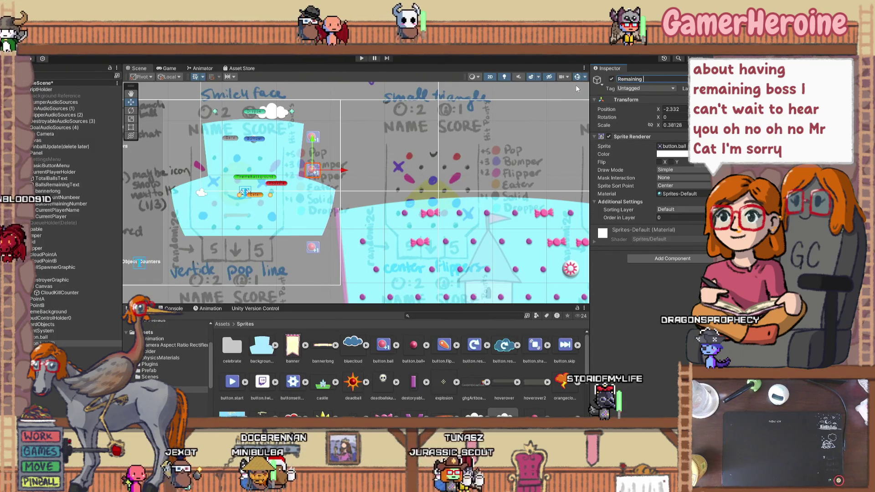
{"action": "type", "text": "Balls"}
{"action": "key", "text": "Return"}
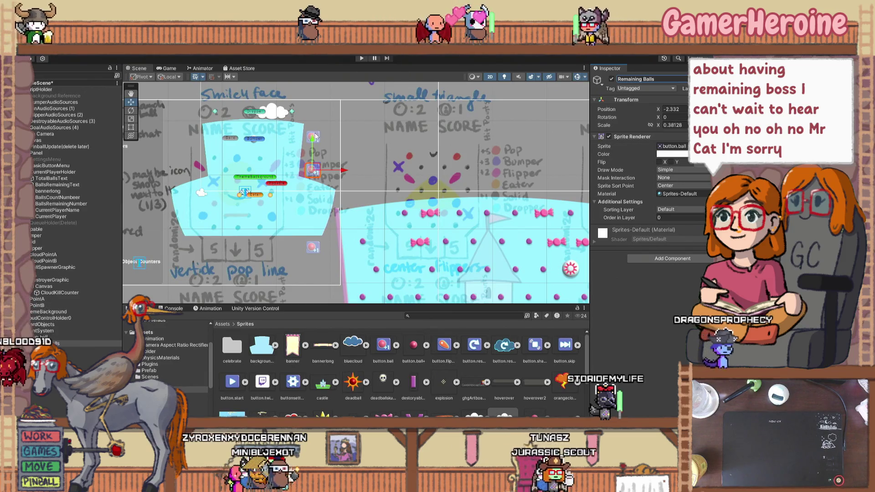
{"action": "left_click_drag", "start_coordinate": [314, 146], "coordinate": [313, 135]}
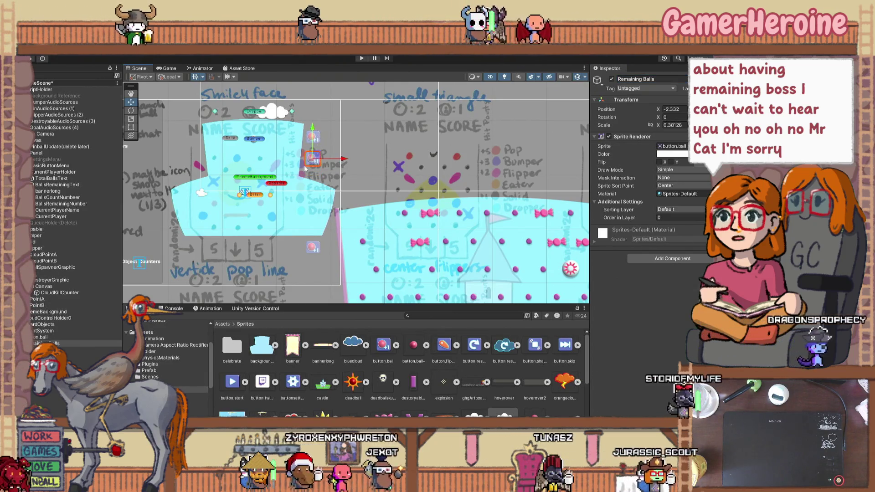
Shift the Credits icon slightly left to X -2.574
{"action": "left_click", "coordinate": [315, 248]}
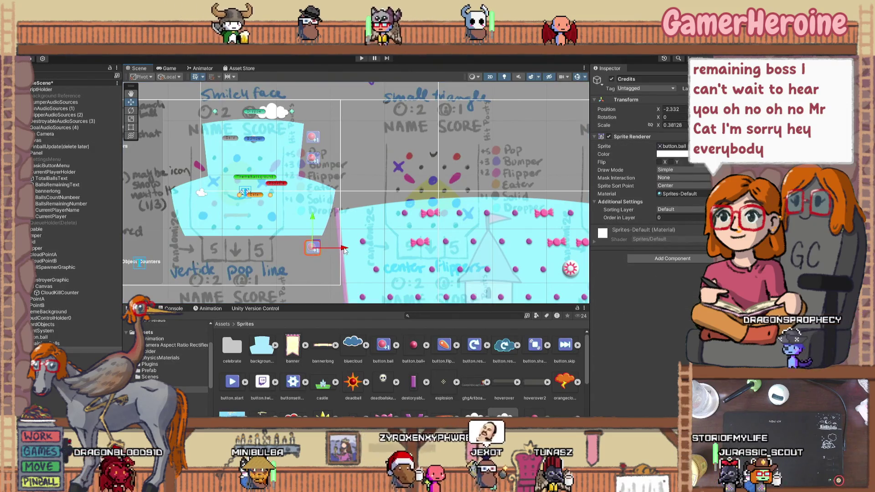
{"action": "left_click_drag", "start_coordinate": [344, 250], "coordinate": [331, 254]}
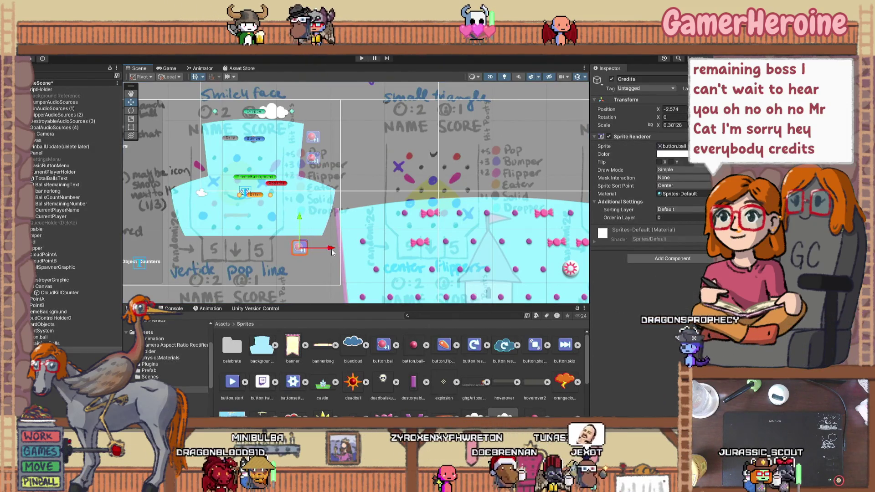
{"action": "scroll", "coordinate": [394, 176], "scroll_direction": "down", "scroll_amount": 2}
{"action": "left_click", "coordinate": [395, 175]}
{"action": "scroll", "coordinate": [393, 179], "scroll_direction": "up", "scroll_amount": 4}
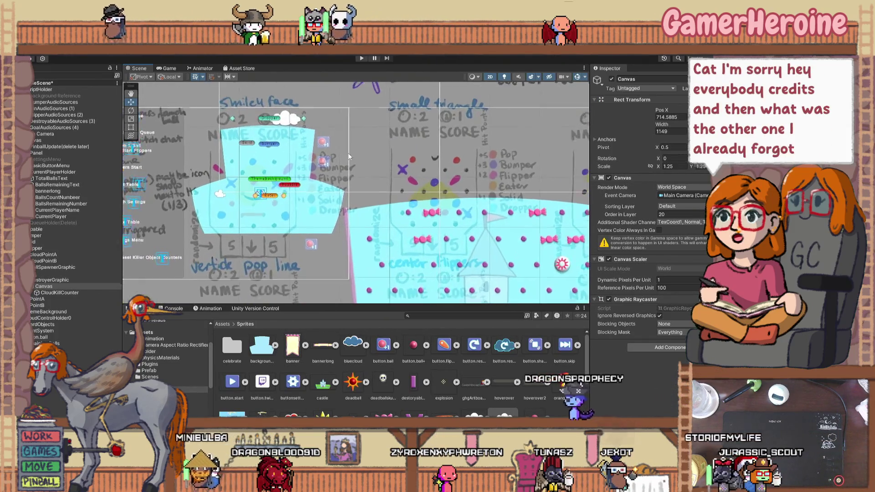
Select the cloud and ball icon, pan the Scene view, and switch to Visual Studio's bumperScript.cs
{"action": "left_click", "coordinate": [319, 143]}
{"action": "left_click", "coordinate": [319, 143]}
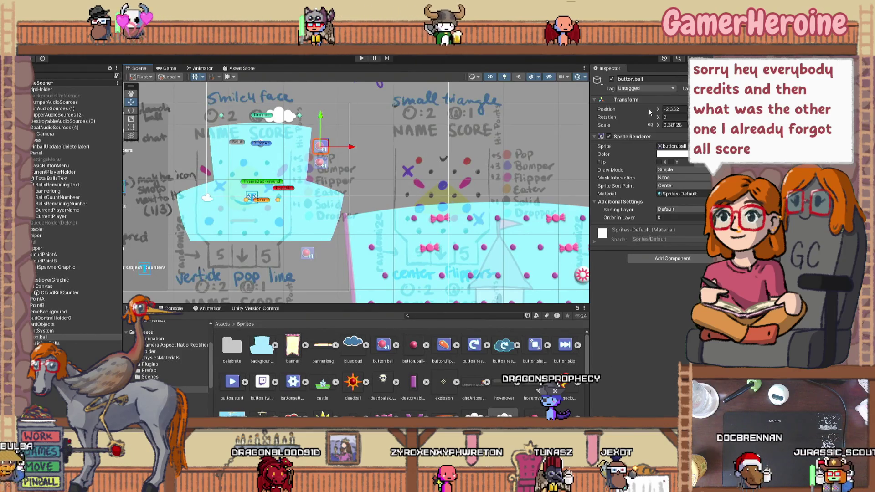
{"action": "left_click_drag", "start_coordinate": [403, 153], "coordinate": [464, 158]}
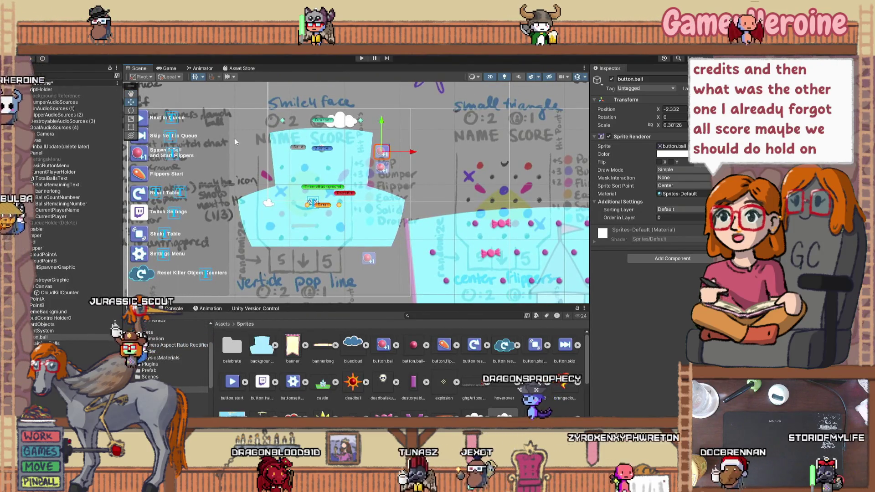
{"action": "left_click_drag", "start_coordinate": [368, 182], "coordinate": [357, 165]}
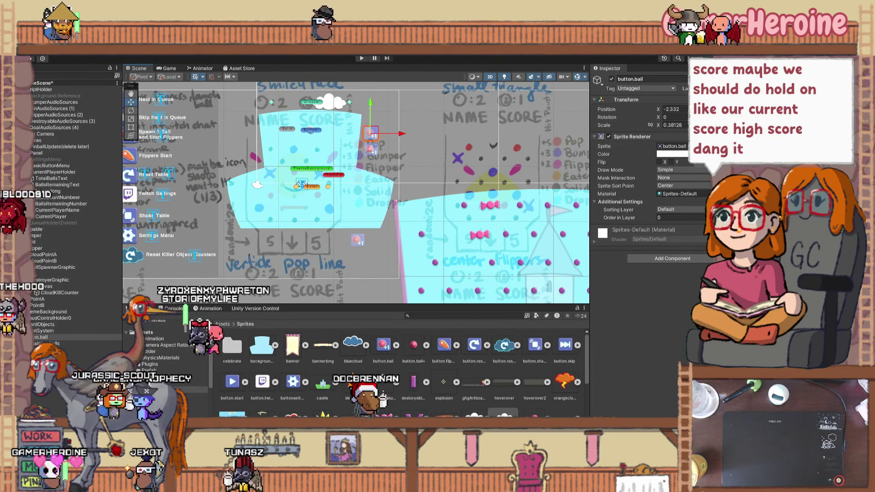
{"action": "key", "text": "alt+Tab"}
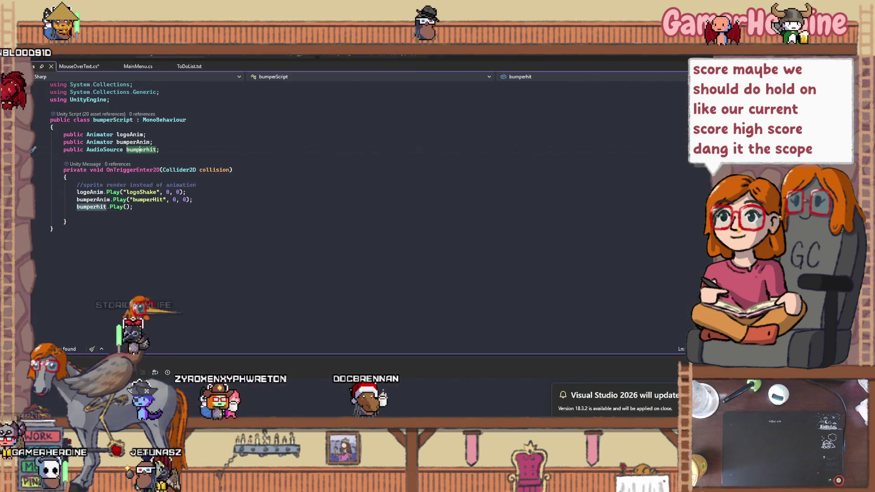
Add a new entry to ToDoList.txt after the cloud reset line, then return to Unity
{"action": "left_click", "coordinate": [186, 67]}
{"action": "scroll", "coordinate": [182, 182], "scroll_direction": "down", "scroll_amount": 8}
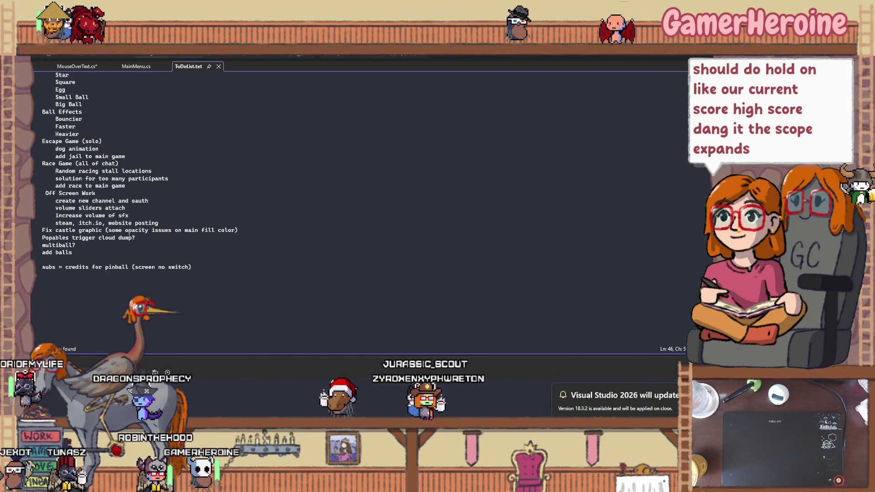
{"action": "scroll", "coordinate": [129, 237], "scroll_direction": "up", "scroll_amount": 6}
{"action": "left_click", "coordinate": [197, 179]}
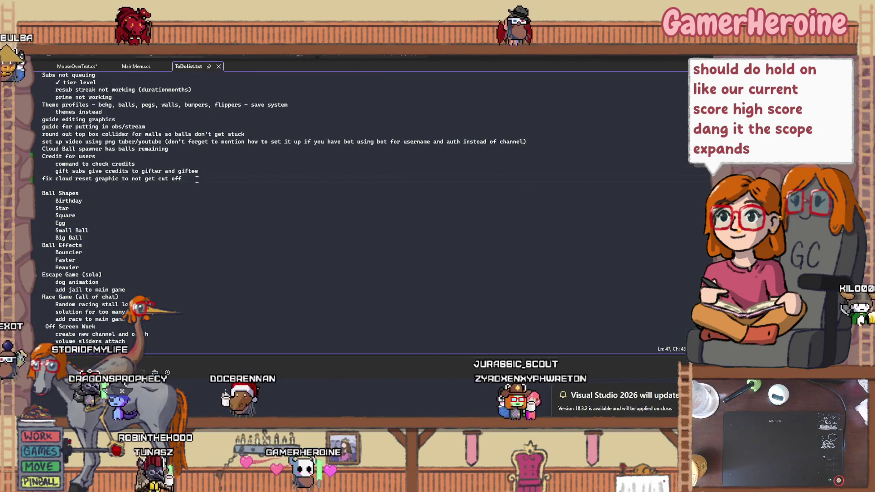
{"action": "key", "text": "Return"}
{"action": "type", "text": "Curre"}
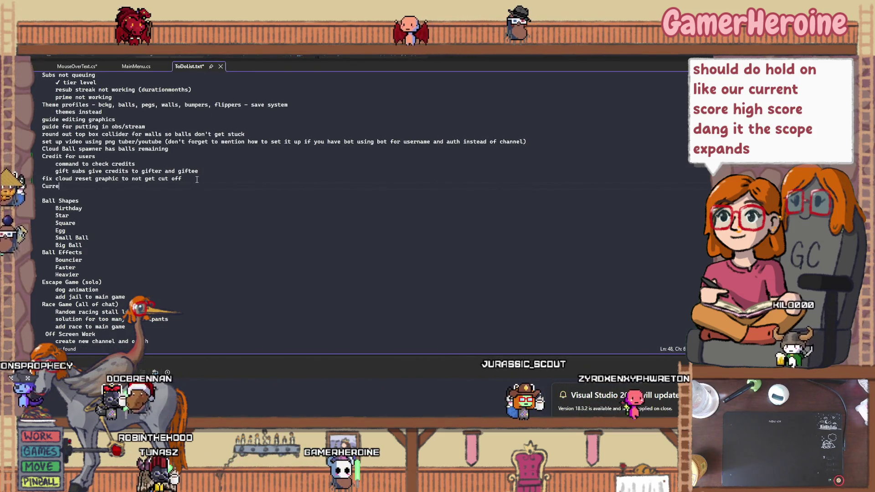
{"action": "type", "text": "nt Score, High Scor"}
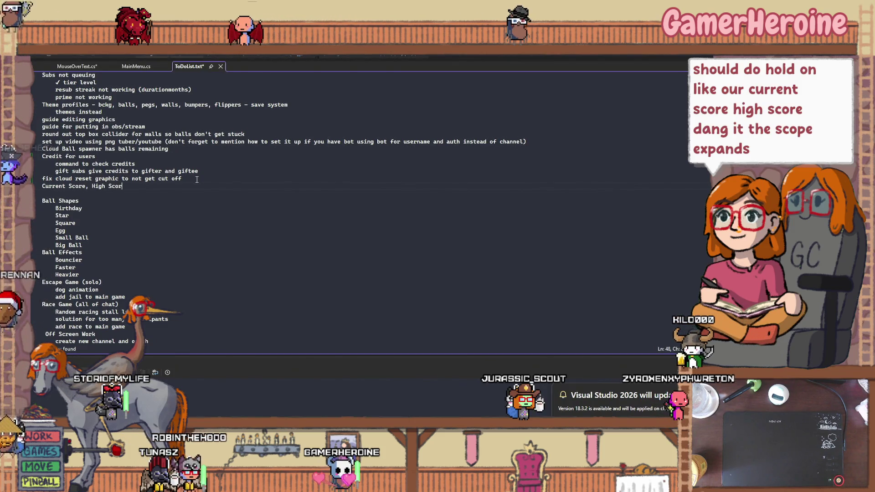
{"action": "type", "text": "est"}
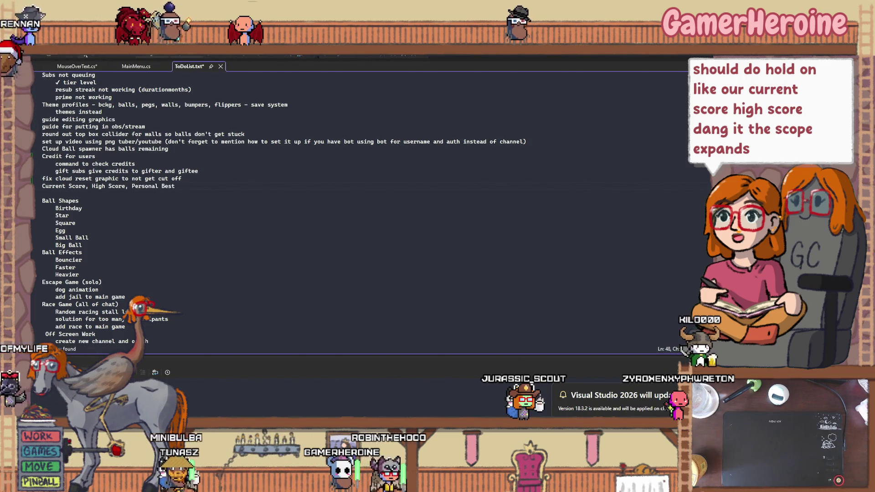
{"action": "key", "text": "alt+Tab"}
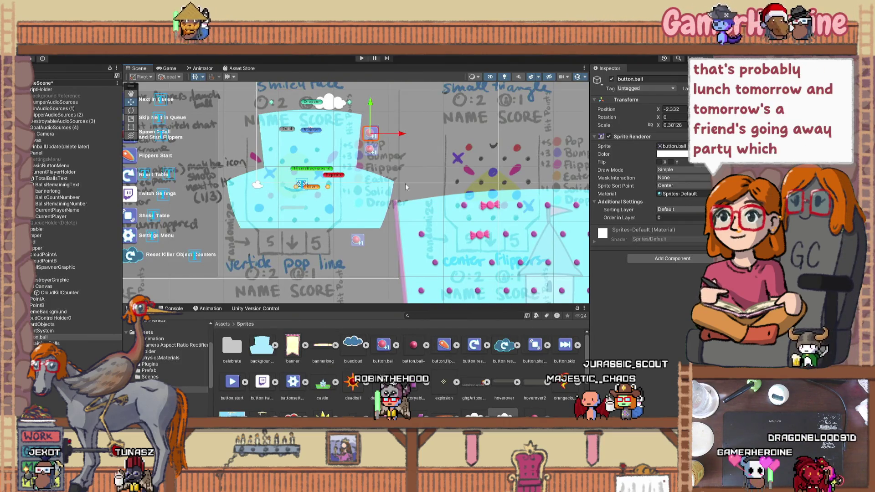
Select the Canvas, save the scene with Ctrl+S, and frame the whole pinball board
{"action": "scroll", "coordinate": [364, 156], "scroll_direction": "up", "scroll_amount": 2}
{"action": "scroll", "coordinate": [392, 162], "scroll_direction": "up", "scroll_amount": 8}
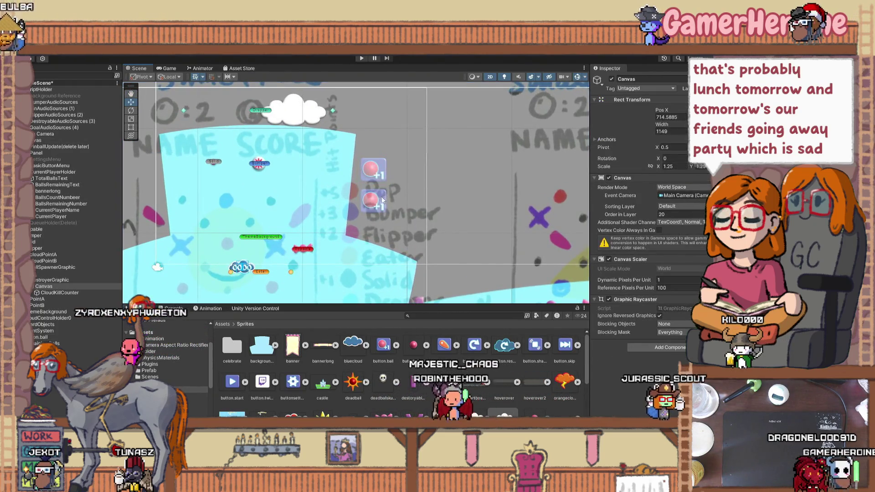
{"action": "left_click", "coordinate": [377, 205]}
{"action": "scroll", "coordinate": [377, 205], "scroll_direction": "down", "scroll_amount": 2}
{"action": "scroll", "coordinate": [376, 200], "scroll_direction": "down", "scroll_amount": 4}
{"action": "scroll", "coordinate": [369, 185], "scroll_direction": "up", "scroll_amount": 1}
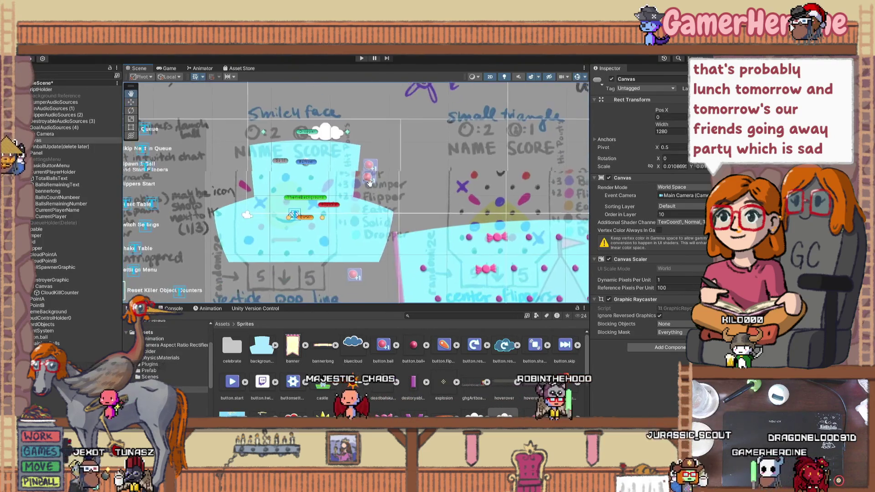
{"action": "key", "text": "ctrl+s"}
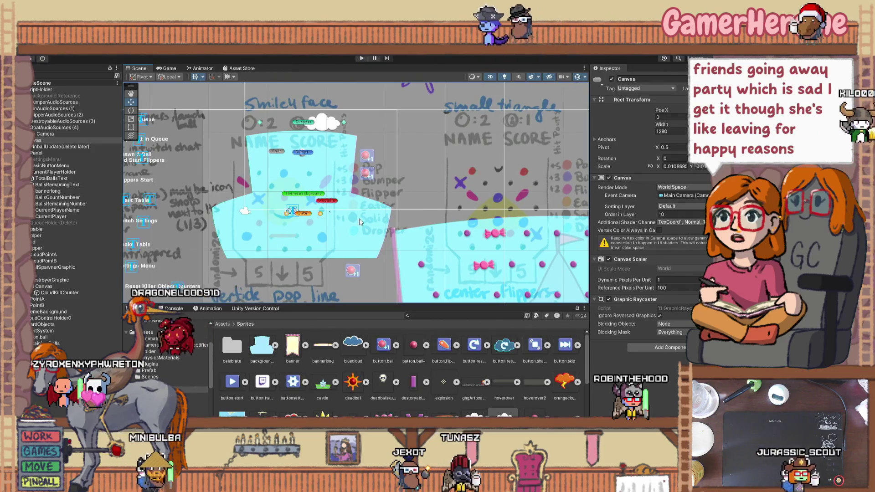
{"action": "key", "text": "f"}
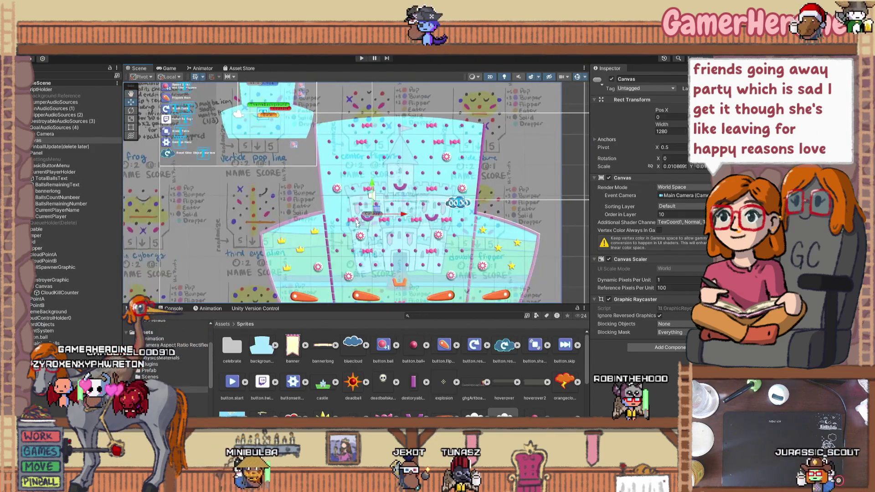
Move the left flipper onto the smiley board and shrink it to about 0.274 scale
{"action": "left_click", "coordinate": [359, 297]}
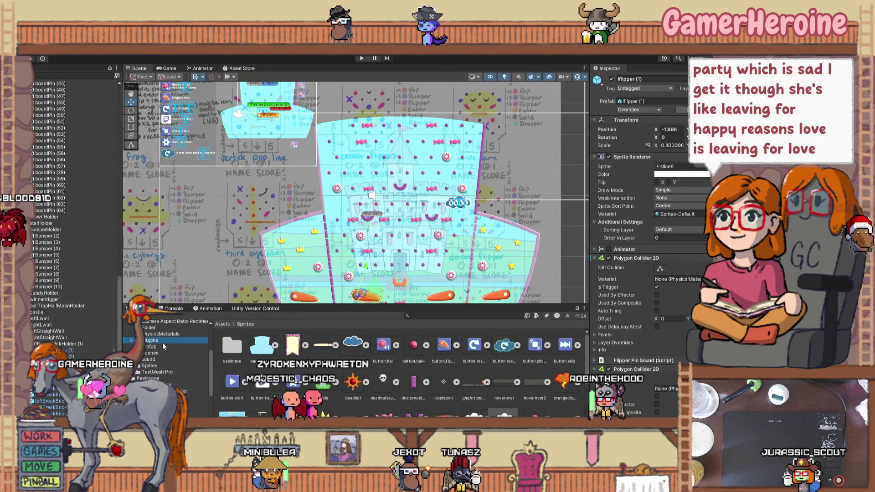
{"action": "left_click", "coordinate": [162, 346]}
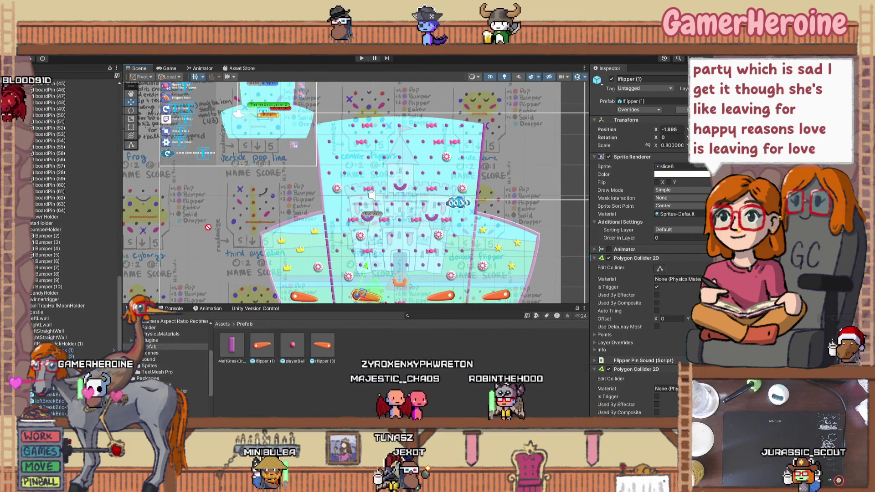
{"action": "left_click_drag", "start_coordinate": [359, 295], "coordinate": [246, 147]}
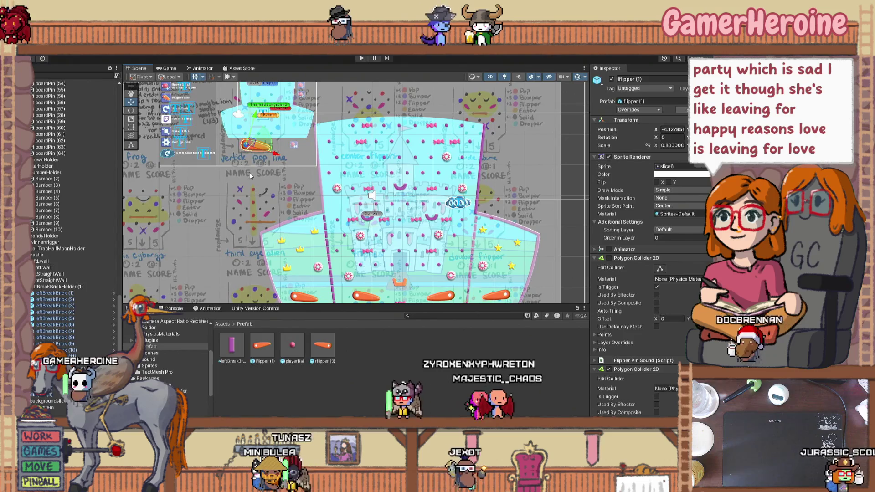
{"action": "left_click", "coordinate": [130, 119]}
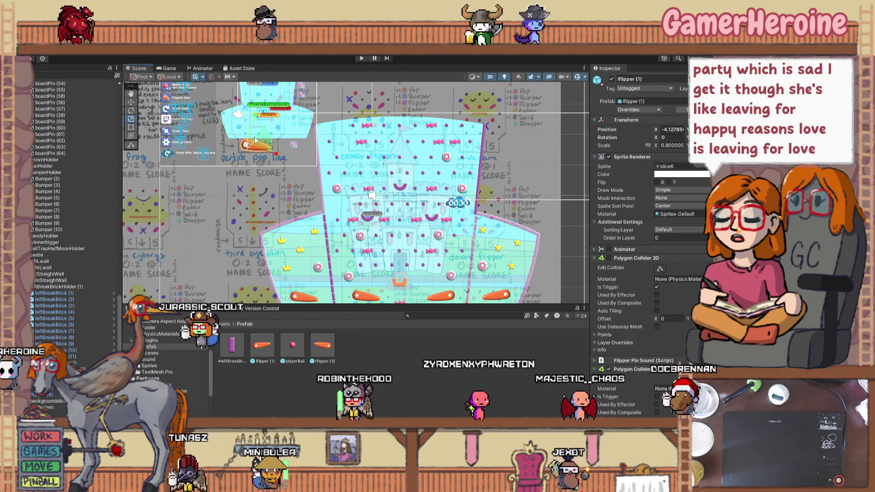
{"action": "left_click_drag", "start_coordinate": [272, 151], "coordinate": [236, 159]}
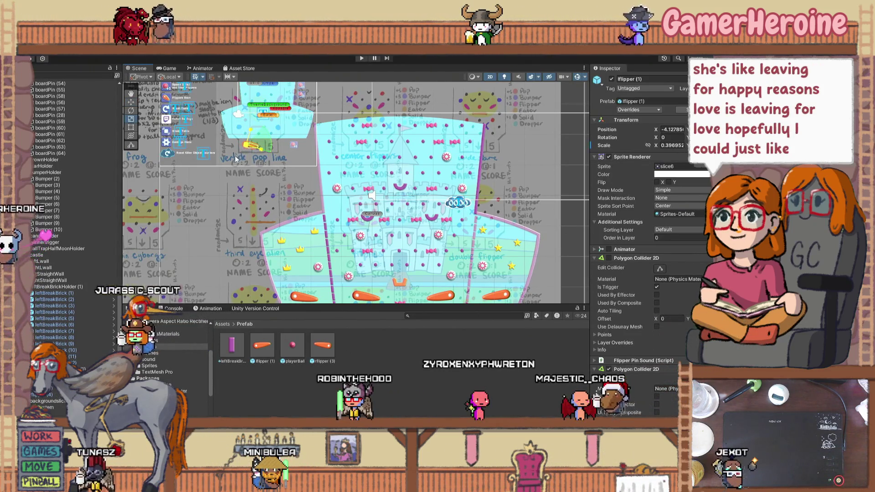
{"action": "key", "text": "w"}
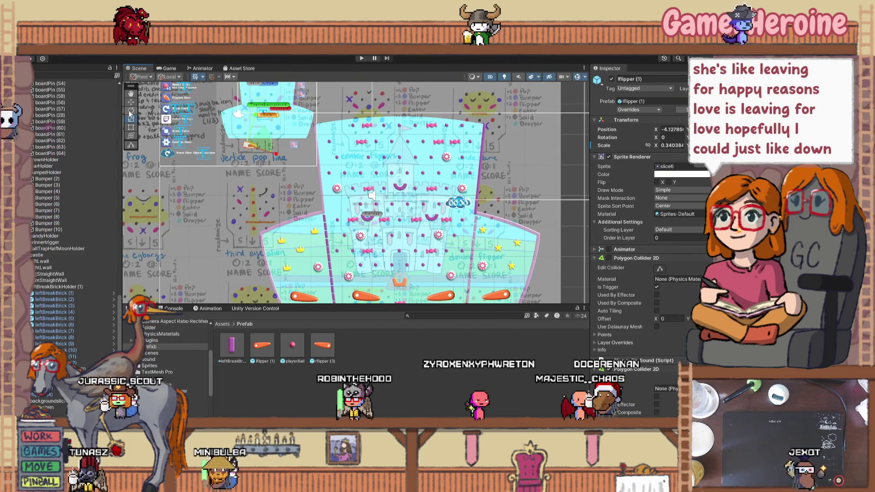
Nudge the PinballUpdate reference sketch slightly to the right
{"action": "scroll", "coordinate": [248, 145], "scroll_direction": "up", "scroll_amount": 3}
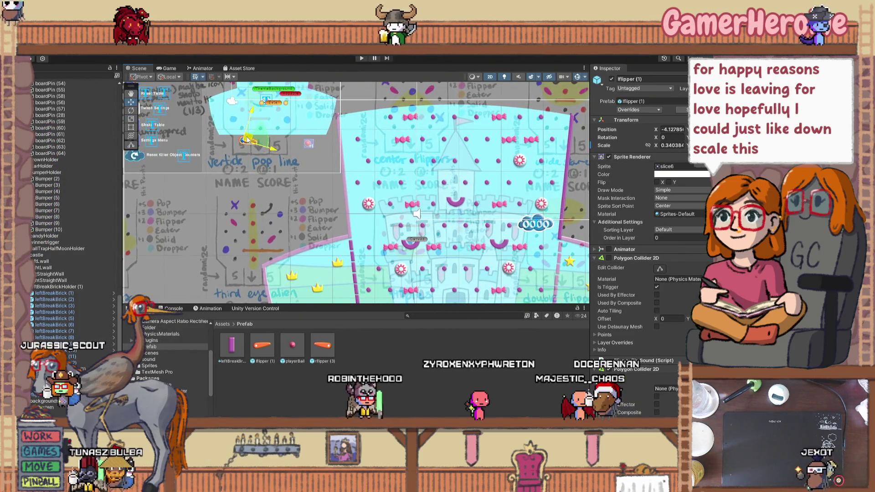
{"action": "scroll", "coordinate": [262, 126], "scroll_direction": "down", "scroll_amount": 3}
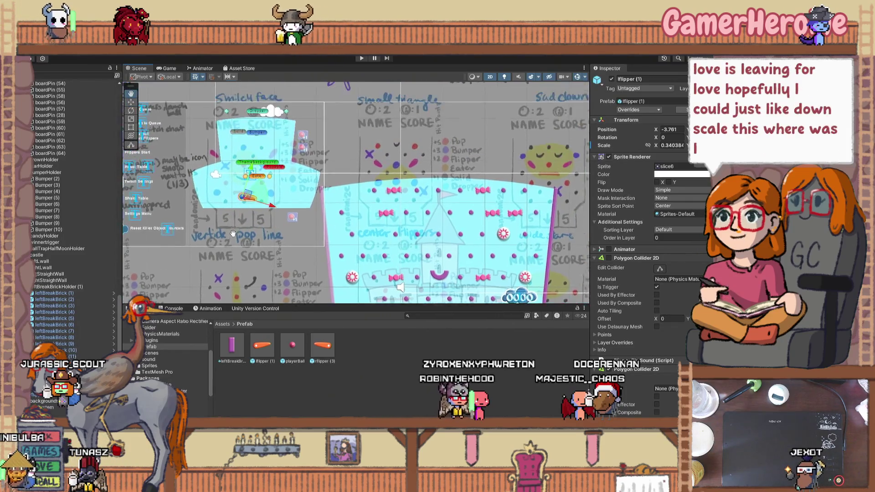
{"action": "scroll", "coordinate": [248, 217], "scroll_direction": "up", "scroll_amount": 5}
{"action": "scroll", "coordinate": [247, 217], "scroll_direction": "up", "scroll_amount": 1}
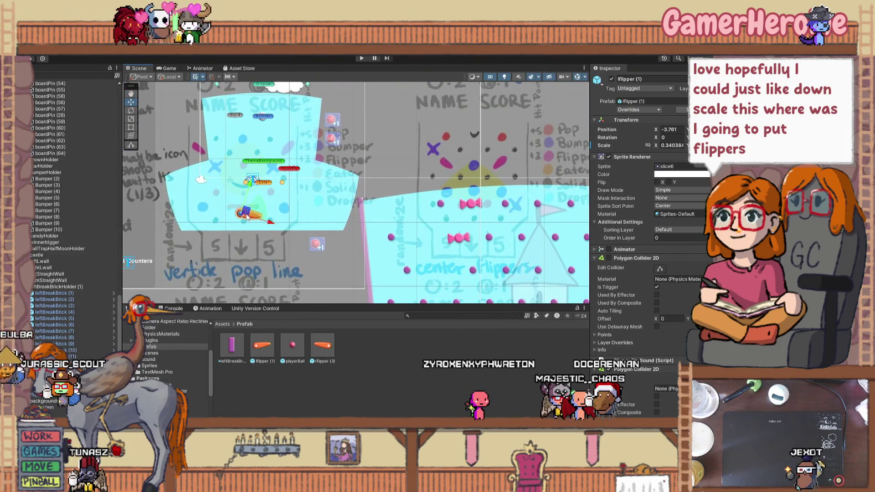
{"action": "scroll", "coordinate": [67, 142], "scroll_direction": "up", "scroll_amount": 15}
{"action": "scroll", "coordinate": [67, 144], "scroll_direction": "up", "scroll_amount": 7}
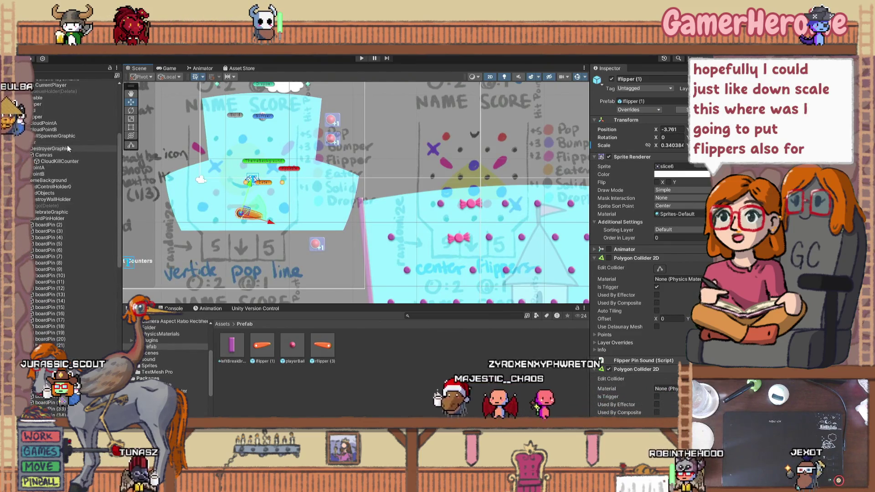
{"action": "scroll", "coordinate": [62, 168], "scroll_direction": "up", "scroll_amount": 3}
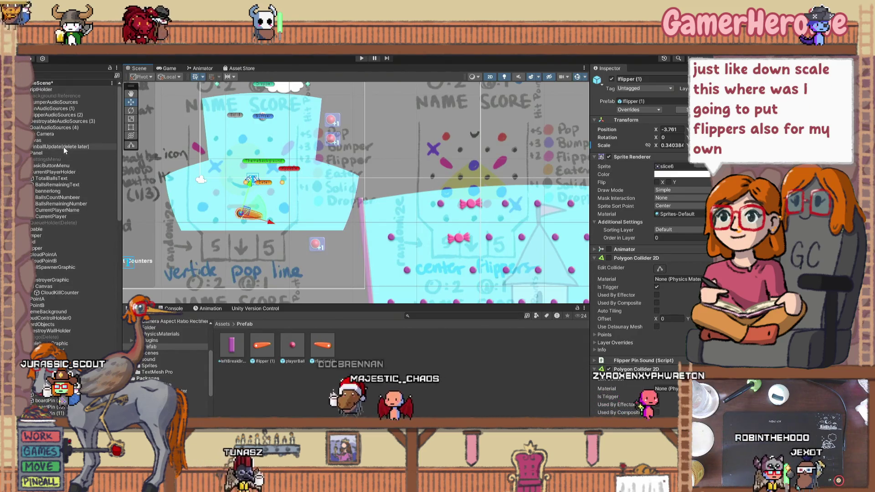
{"action": "left_click", "coordinate": [64, 147]}
{"action": "scroll", "coordinate": [218, 192], "scroll_direction": "down", "scroll_amount": 1}
{"action": "scroll", "coordinate": [217, 191], "scroll_direction": "down", "scroll_amount": 5}
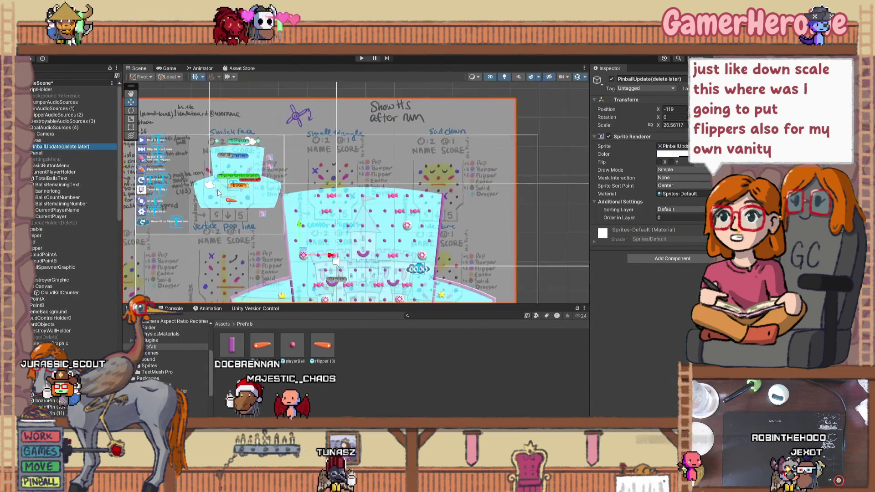
{"action": "scroll", "coordinate": [261, 209], "scroll_direction": "up", "scroll_amount": 5}
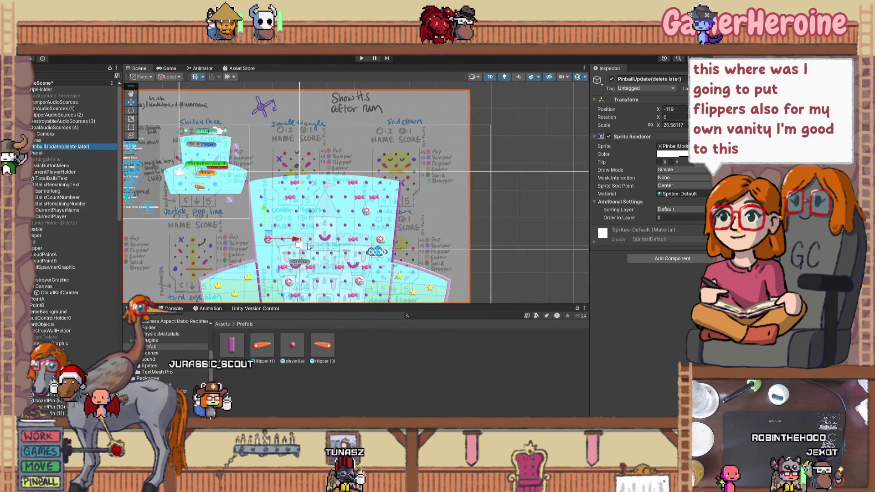
{"action": "left_click_drag", "start_coordinate": [297, 243], "coordinate": [305, 243]}
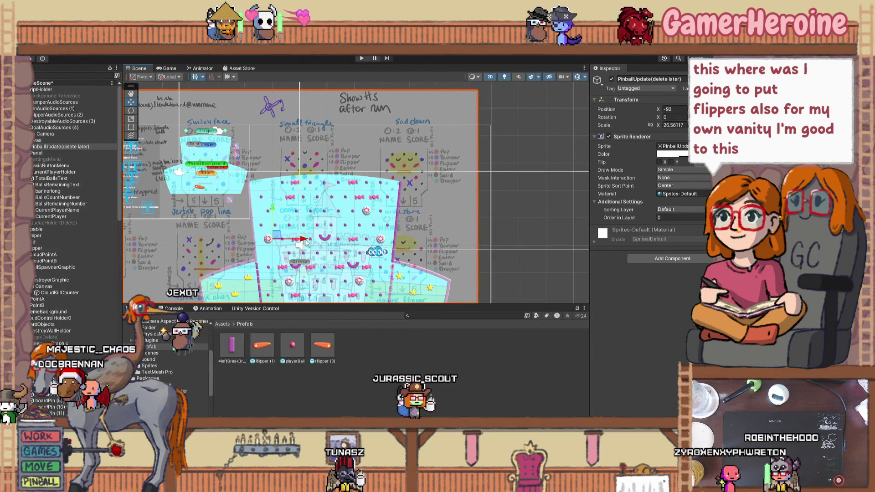
Reparent the small flipper in the Hierarchy and shift it up-left on the smiley board
{"action": "left_click", "coordinate": [199, 190]}
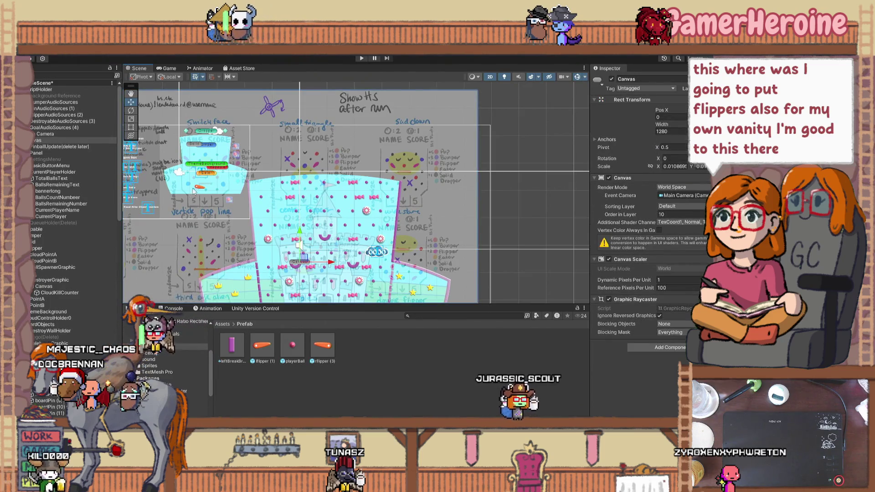
{"action": "scroll", "coordinate": [61, 279], "scroll_direction": "down", "scroll_amount": 15}
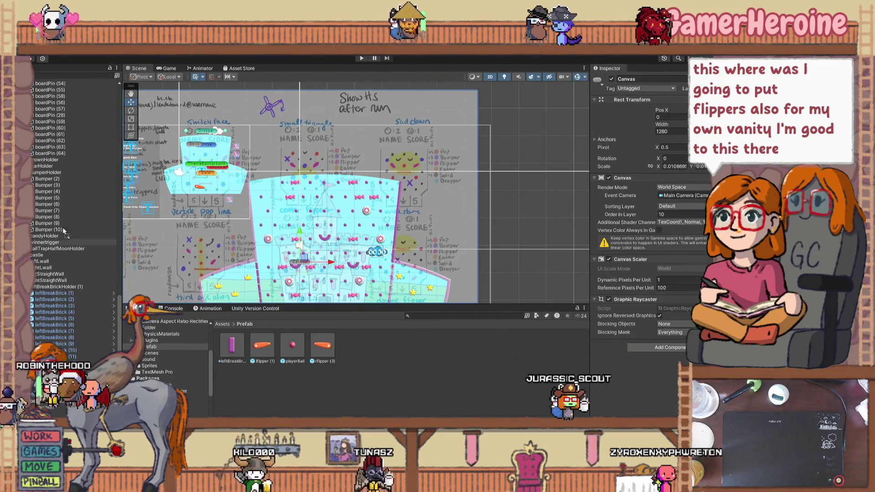
{"action": "scroll", "coordinate": [70, 87], "scroll_direction": "up", "scroll_amount": 8}
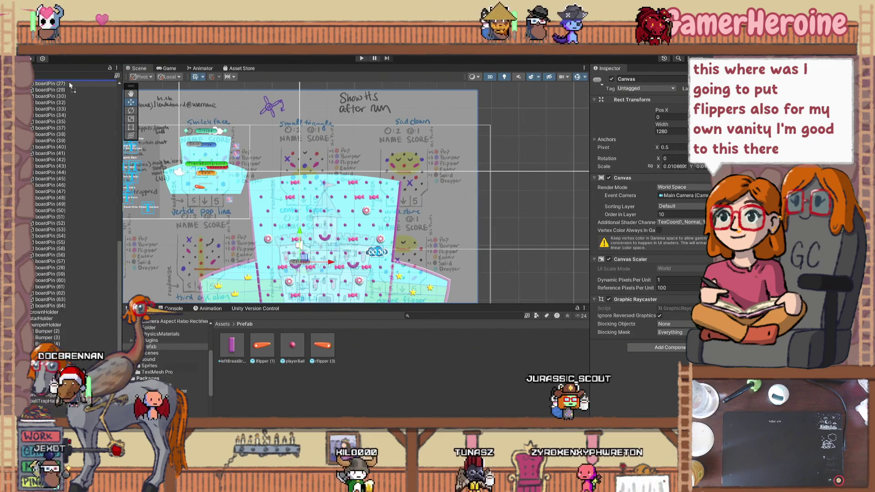
{"action": "scroll", "coordinate": [69, 84], "scroll_direction": "up", "scroll_amount": 10}
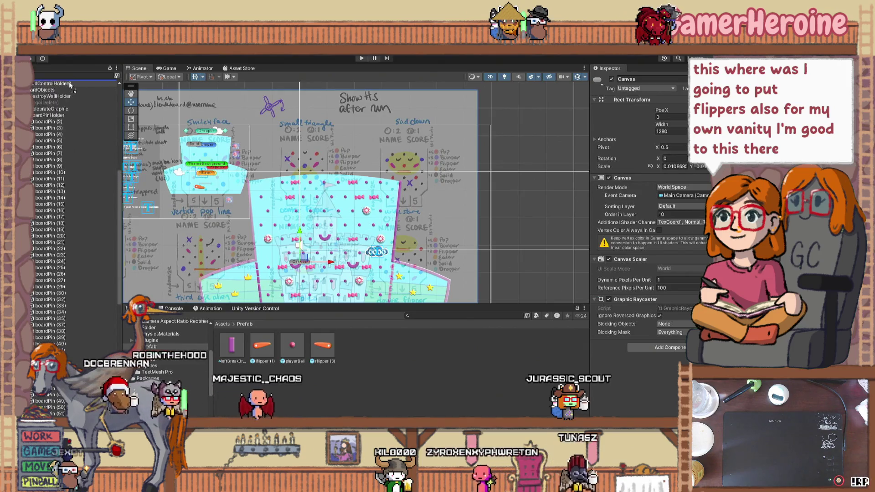
{"action": "scroll", "coordinate": [69, 83], "scroll_direction": "up", "scroll_amount": 3}
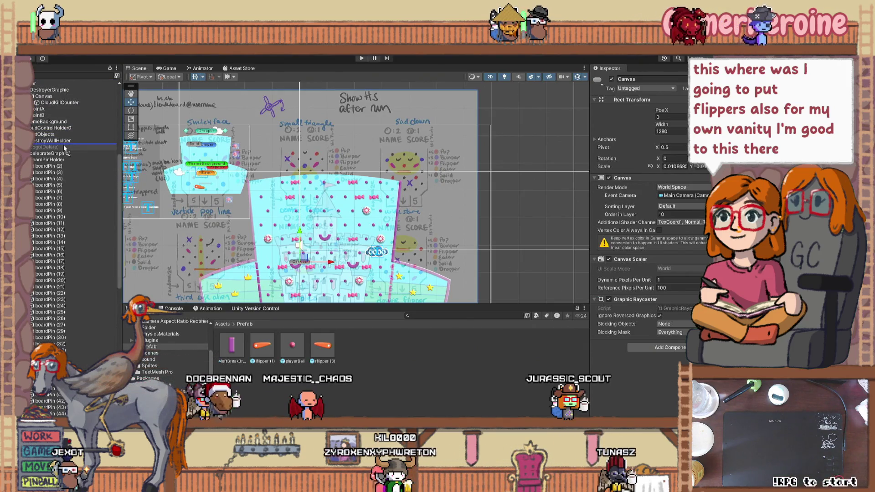
{"action": "left_click_drag", "start_coordinate": [65, 129], "coordinate": [64, 129]}
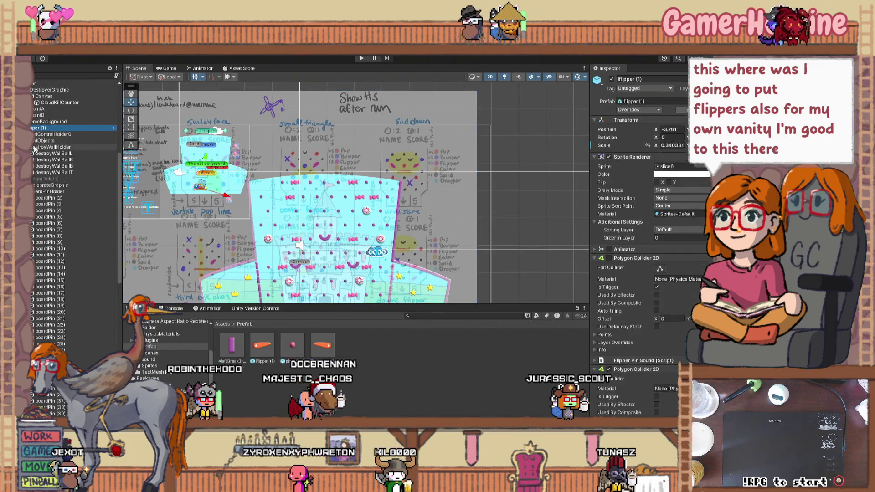
{"action": "scroll", "coordinate": [75, 206], "scroll_direction": "up", "scroll_amount": 10}
{"action": "scroll", "coordinate": [188, 155], "scroll_direction": "up", "scroll_amount": 8}
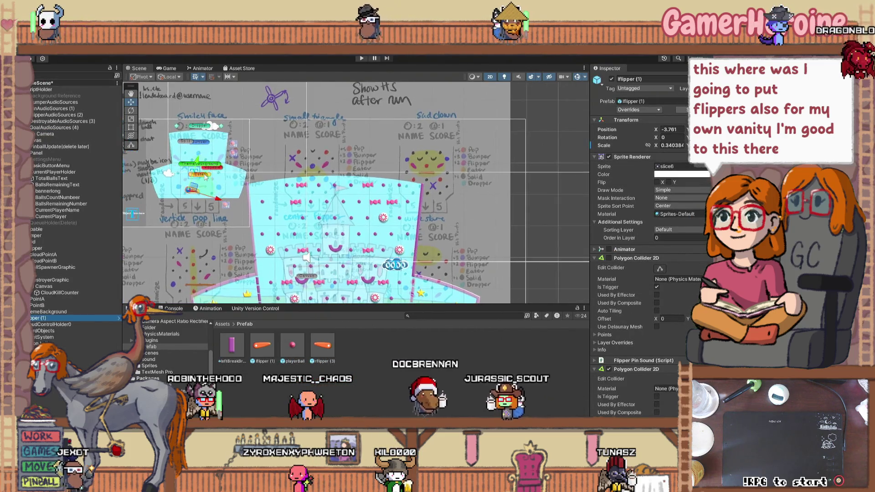
{"action": "mouse_move", "coordinate": [188, 199]}
{"action": "left_mouse_down"}
{"action": "mouse_move", "coordinate": [159, 120]}
{"action": "mouse_move", "coordinate": [145, 129]}
{"action": "mouse_move", "coordinate": [151, 135]}
{"action": "left_mouse_up"}
{"action": "left_click", "coordinate": [131, 120]}
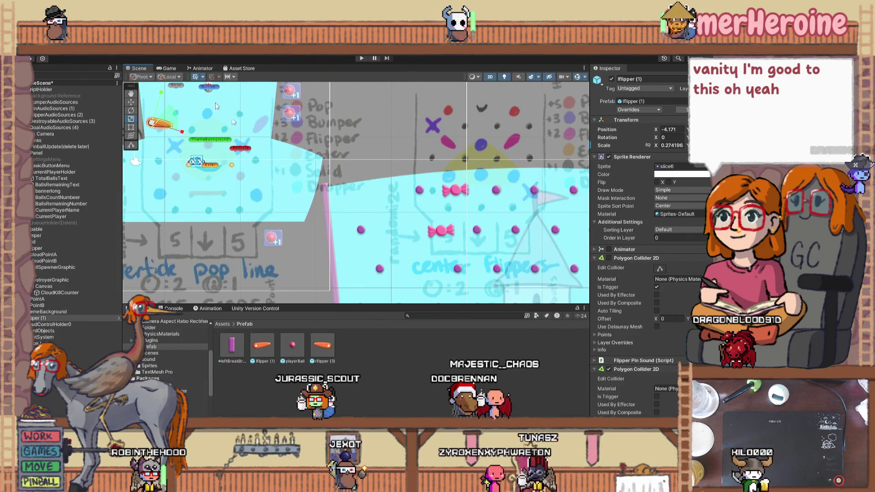
Drag a right flipper prefab onto the smiley board, then undo its placement
{"action": "left_click_drag", "start_coordinate": [323, 345], "coordinate": [272, 127]}
{"action": "left_click", "coordinate": [131, 111]}
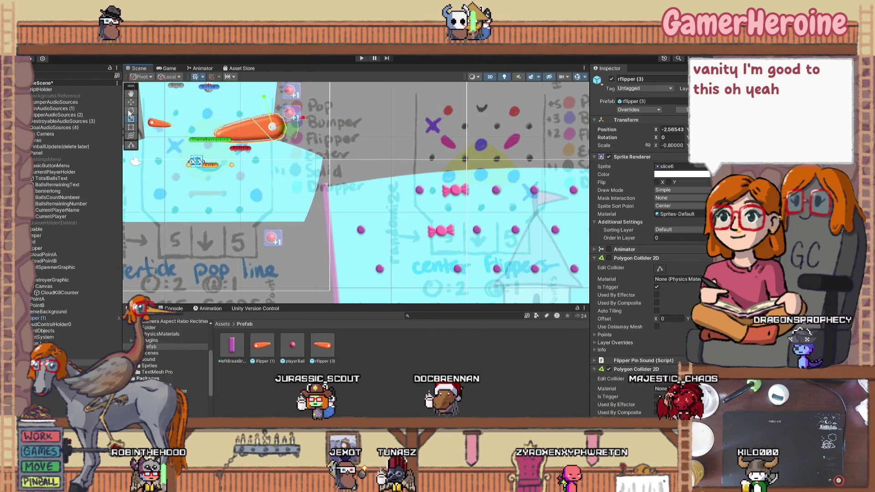
{"action": "left_click", "coordinate": [245, 144]}
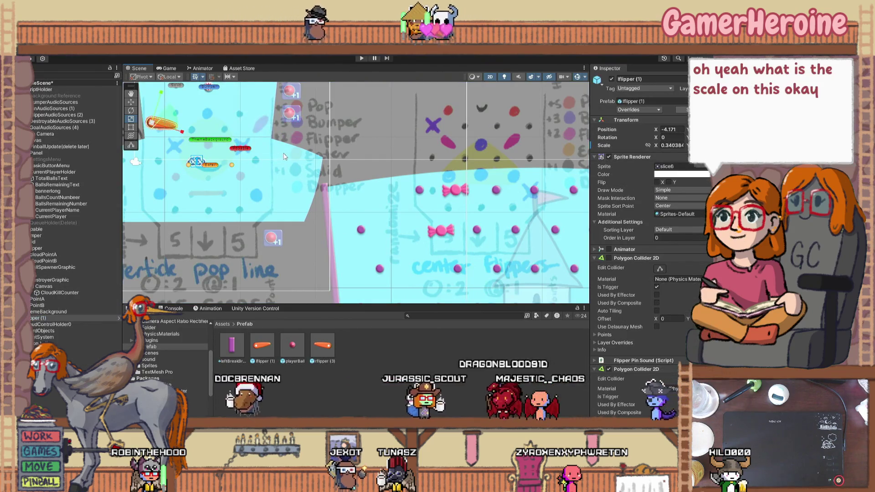
{"action": "key", "text": "ctrl+z"}
{"action": "scroll", "coordinate": [284, 157], "scroll_direction": "down", "scroll_amount": 5}
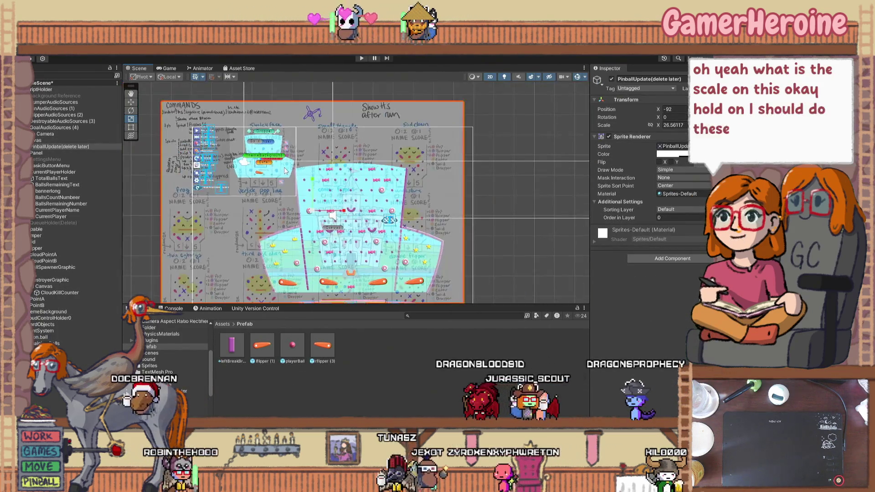
Select two flippers in the Scene view and drag them up the Hierarchy beneath CurrentPlayer
{"action": "left_click", "coordinate": [285, 169]}
{"action": "left_click", "coordinate": [285, 169]}
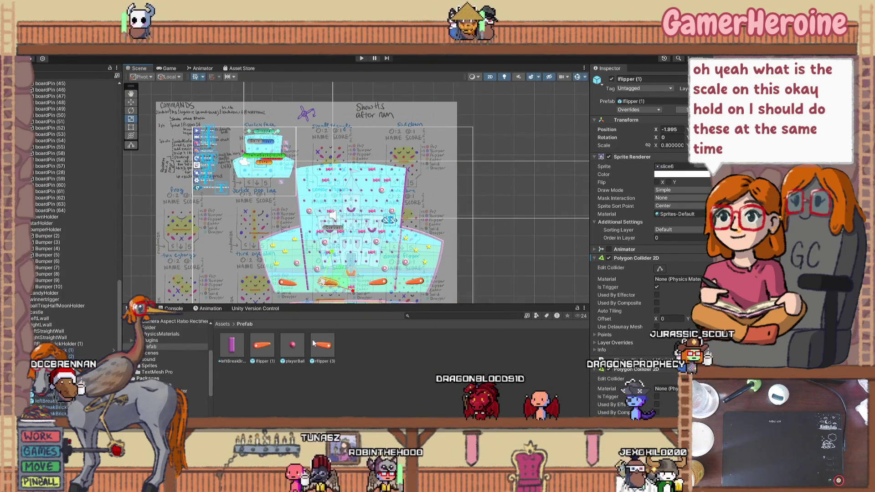
{"action": "left_click", "coordinate": [379, 286]}
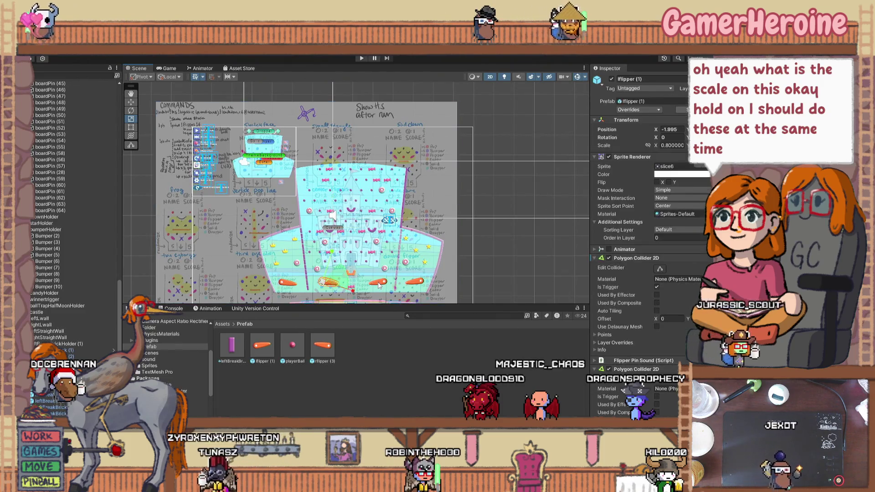
{"action": "left_click", "coordinate": [378, 286]}
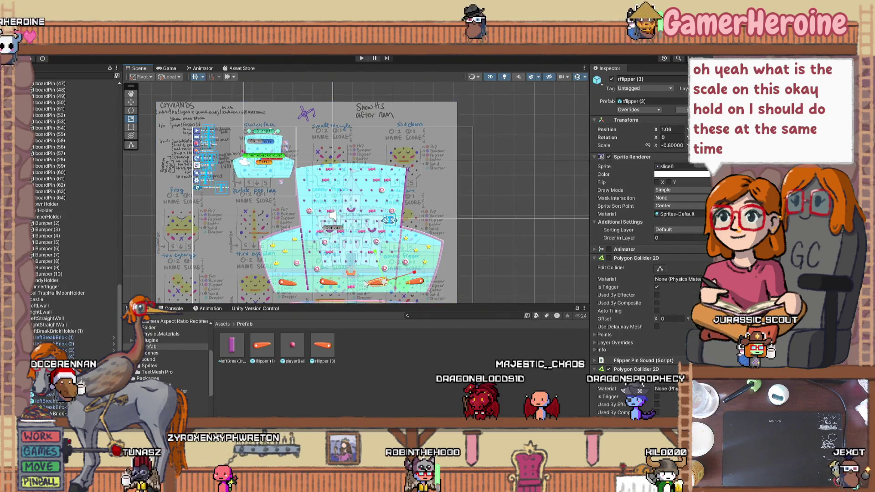
{"action": "left_click", "coordinate": [326, 286], "text": "shift"}
{"action": "left_click", "coordinate": [326, 283]}
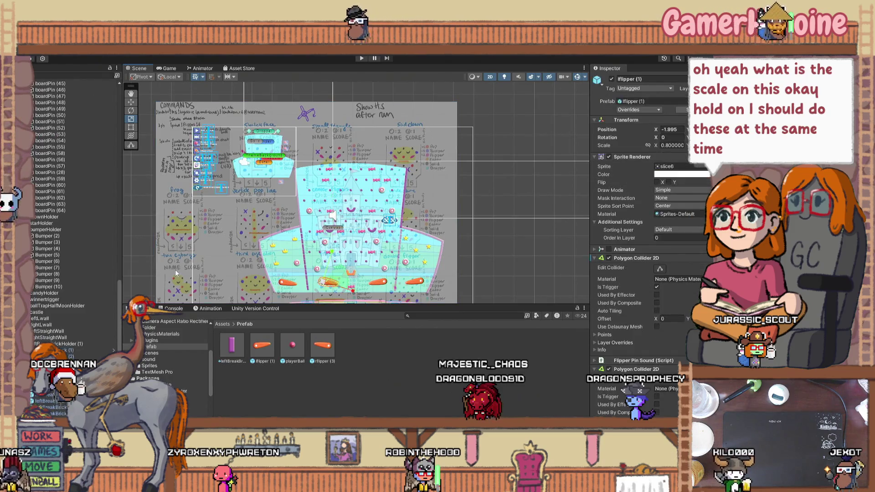
{"action": "left_click", "coordinate": [287, 282], "text": "shift"}
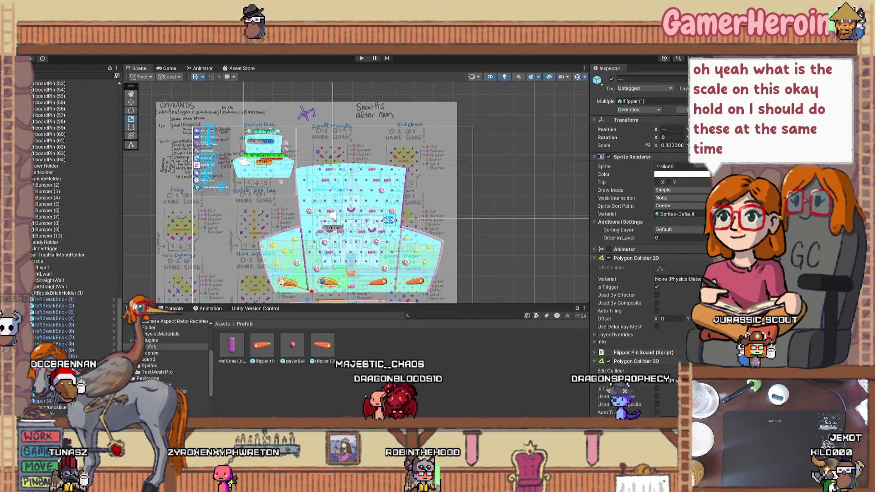
{"action": "left_click", "coordinate": [384, 282], "text": "shift"}
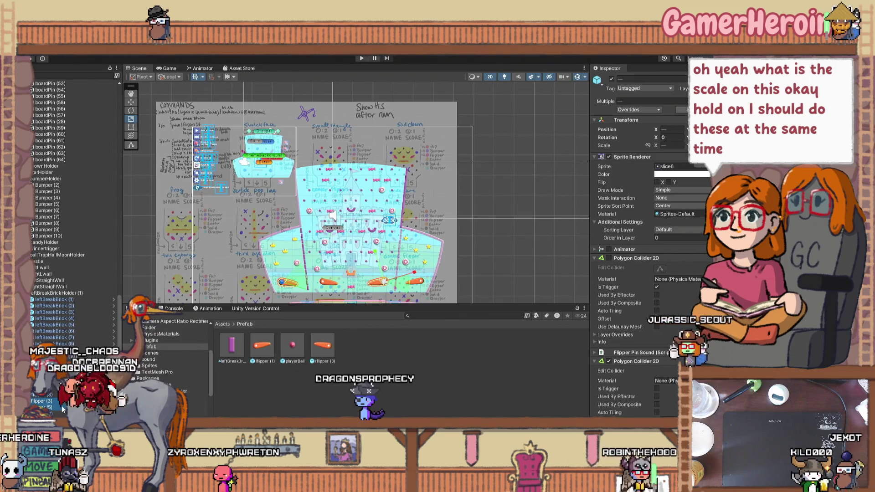
{"action": "scroll", "coordinate": [65, 409], "scroll_direction": "down", "scroll_amount": 1}
{"action": "mouse_move", "coordinate": [71, 133]}
{"action": "left_mouse_down"}
{"action": "mouse_move", "coordinate": [62, 83]}
{"action": "mouse_move", "coordinate": [64, 133]}
{"action": "mouse_move", "coordinate": [60, 86]}
{"action": "mouse_move", "coordinate": [62, 106]}
{"action": "mouse_move", "coordinate": [62, 100]}
{"action": "left_mouse_up"}
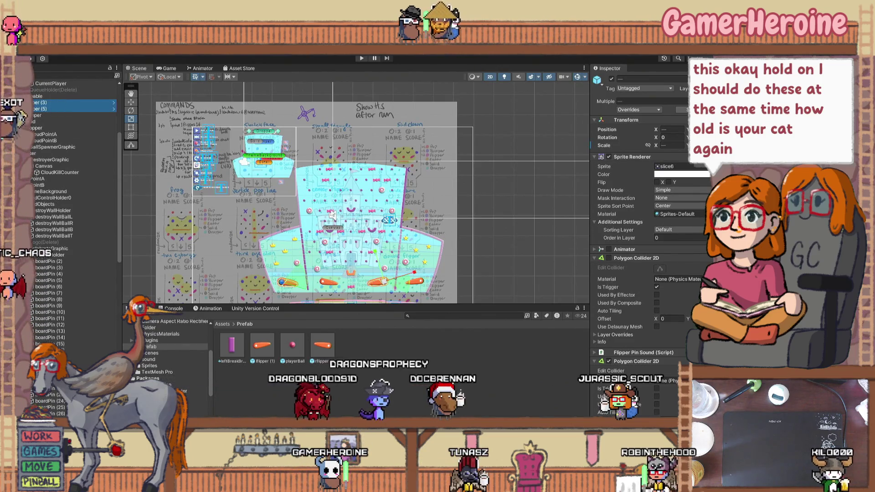
Move both selected flippers up beside the smiley-face section of the layout sketch
{"action": "key", "text": "w"}
{"action": "left_click_drag", "start_coordinate": [320, 219], "coordinate": [316, 163]}
{"action": "scroll", "coordinate": [278, 164], "scroll_direction": "up", "scroll_amount": 2}
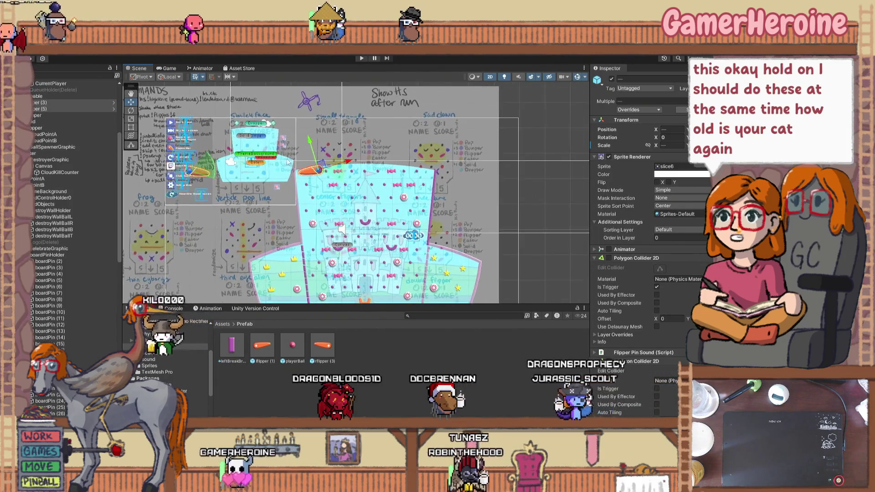
{"action": "scroll", "coordinate": [112, 130], "scroll_direction": "up", "scroll_amount": 1}
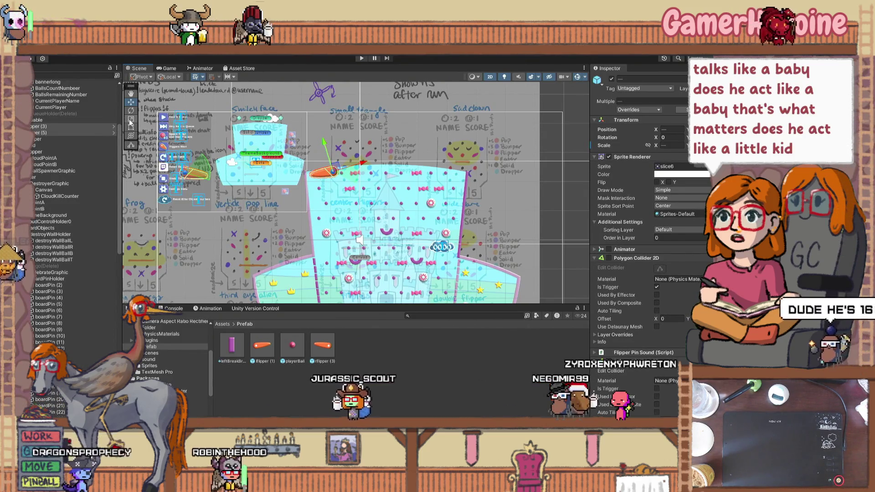
Scale both flippers down to about 0.298
{"action": "scroll", "coordinate": [255, 167], "scroll_direction": "up", "scroll_amount": 2}
{"action": "scroll", "coordinate": [255, 167], "scroll_direction": "up", "scroll_amount": 2}
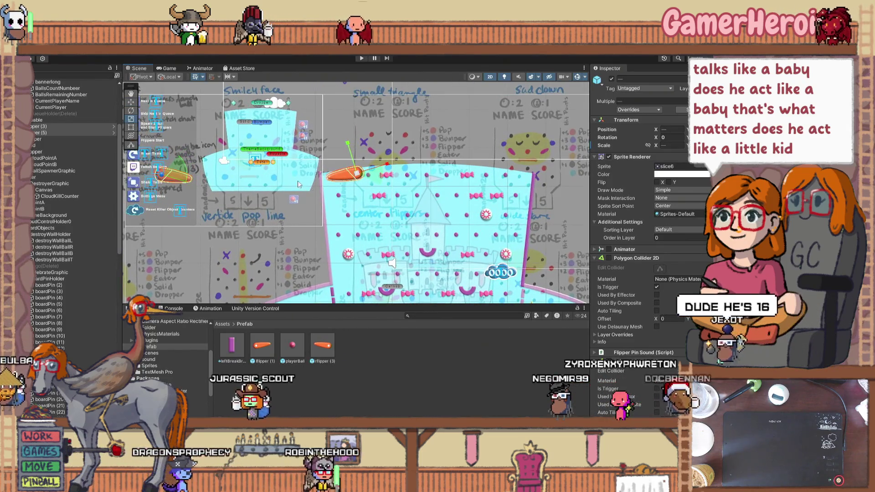
{"action": "left_click_drag", "start_coordinate": [355, 181], "coordinate": [349, 195]}
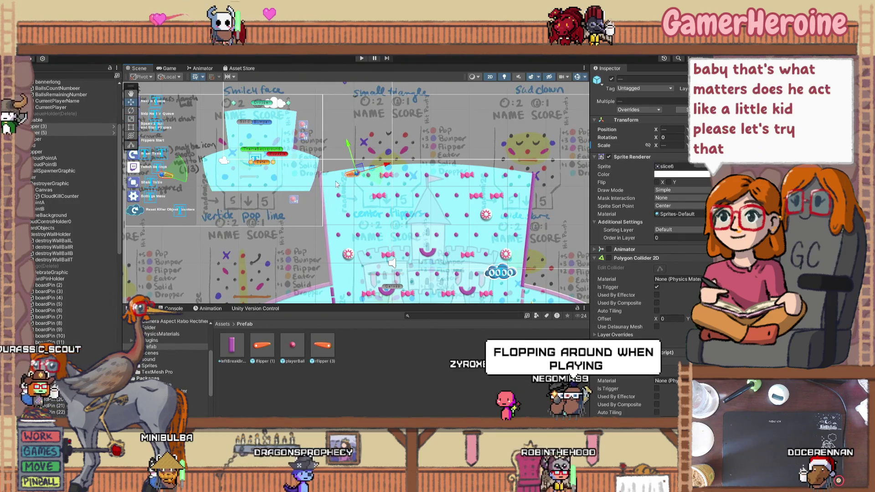
Place the left flipper at X -4.16 and the right flipper at X -2.709 inside the smiley board
{"action": "left_click", "coordinate": [167, 175]}
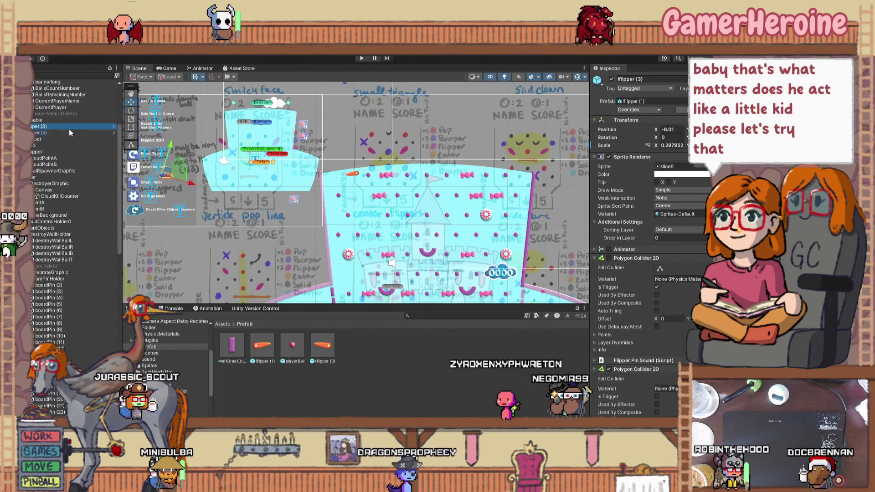
{"action": "left_click_drag", "start_coordinate": [167, 175], "coordinate": [234, 139]}
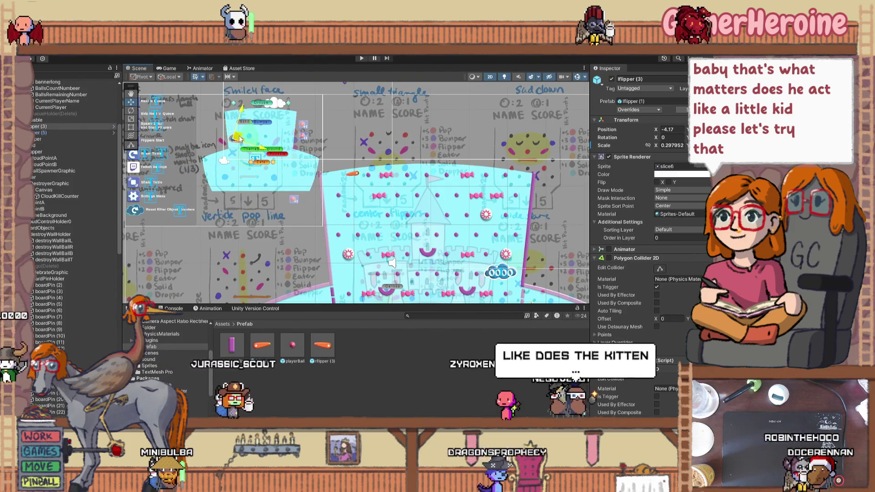
{"action": "scroll", "coordinate": [234, 143], "scroll_direction": "up", "scroll_amount": 1}
{"action": "scroll", "coordinate": [234, 143], "scroll_direction": "up", "scroll_amount": 4}
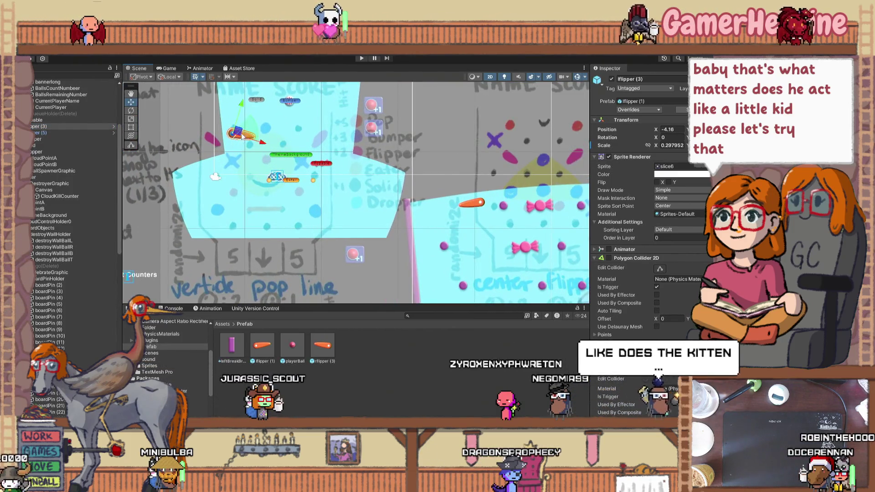
{"action": "scroll", "coordinate": [247, 159], "scroll_direction": "down", "scroll_amount": 3}
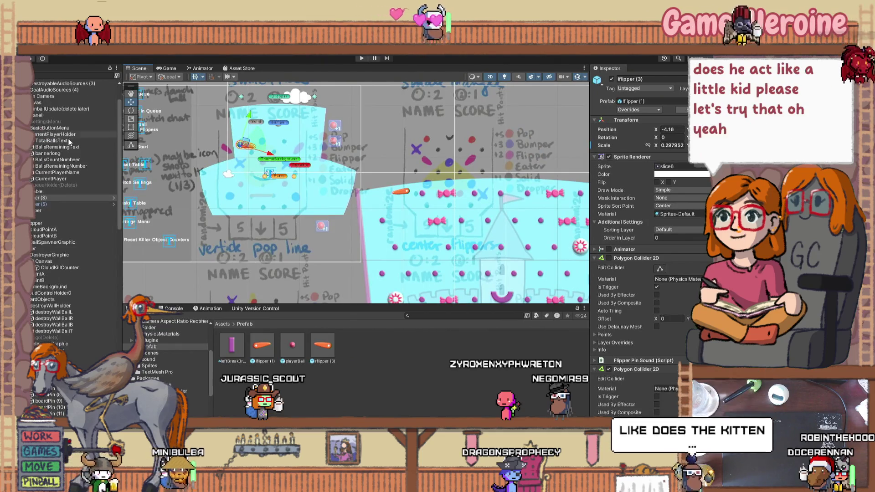
{"action": "mouse_move", "coordinate": [405, 191]}
{"action": "left_mouse_down"}
{"action": "mouse_move", "coordinate": [337, 142]}
{"action": "mouse_move", "coordinate": [321, 145]}
{"action": "left_mouse_up"}
{"action": "scroll", "coordinate": [57, 135], "scroll_direction": "up", "scroll_amount": 3}
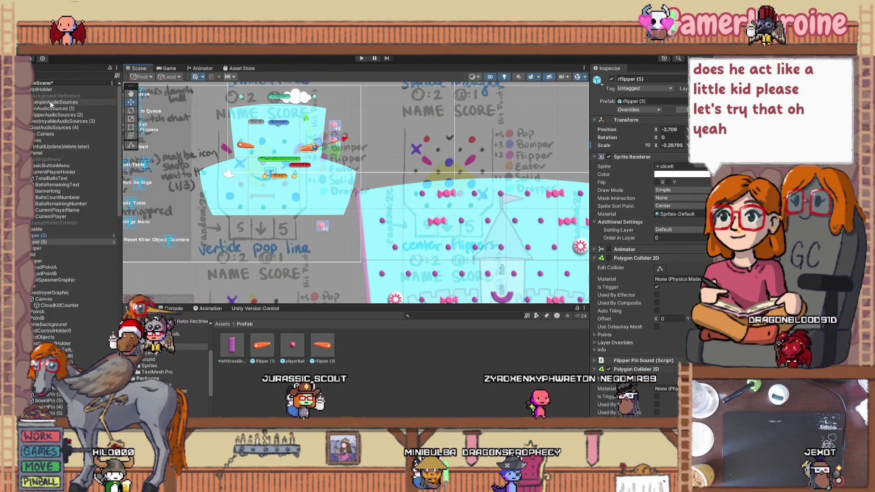
Shift the PinballUpdate (delete later) sketch right to X -91 and slightly upward
{"action": "left_click", "coordinate": [78, 146]}
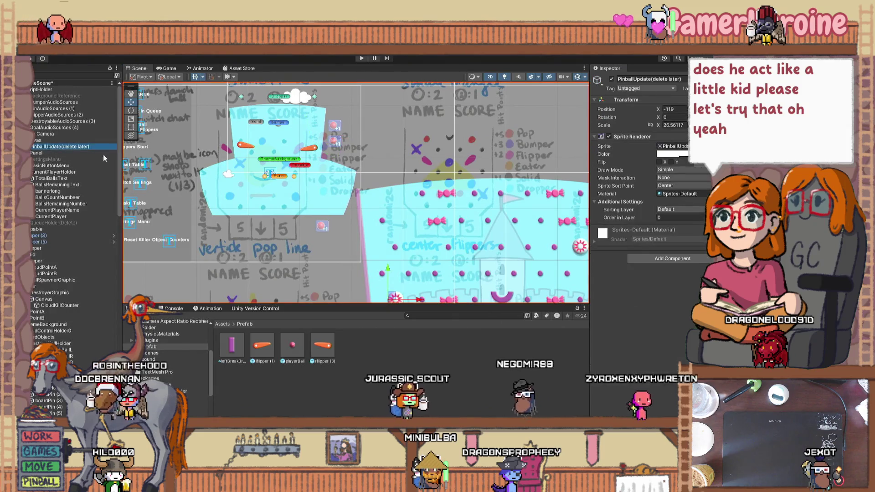
{"action": "scroll", "coordinate": [250, 209], "scroll_direction": "down", "scroll_amount": 5}
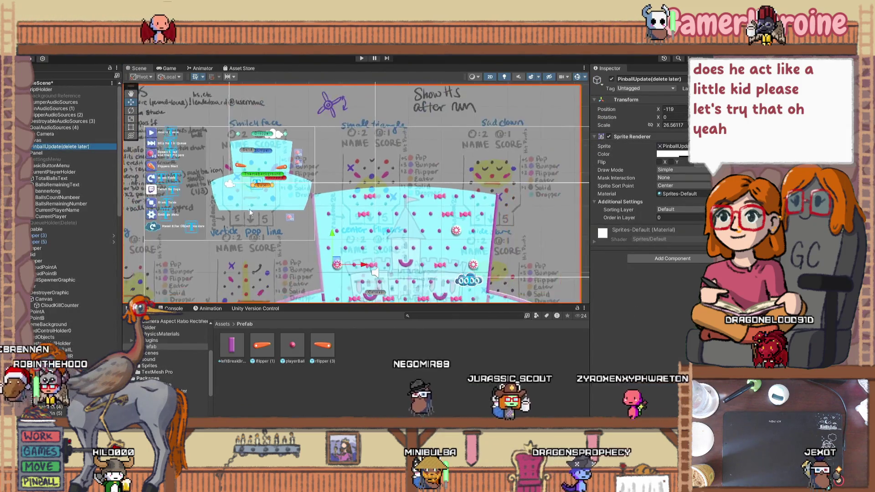
{"action": "scroll", "coordinate": [292, 250], "scroll_direction": "down", "scroll_amount": 3}
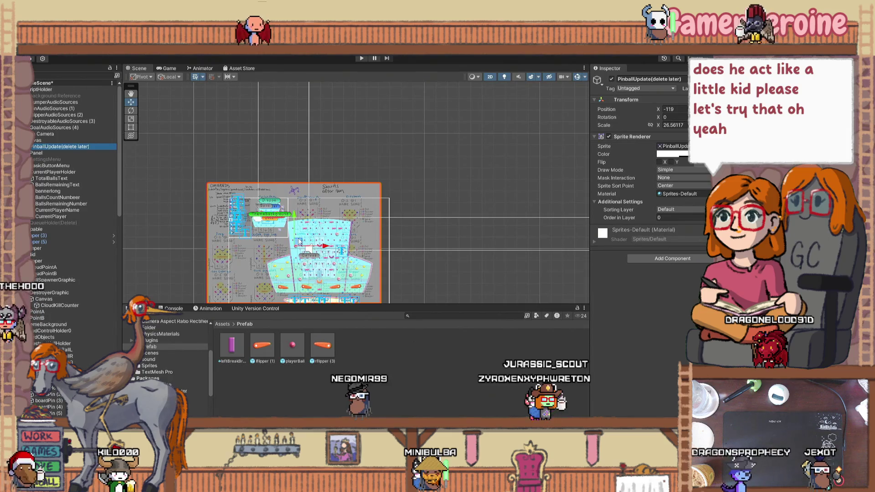
{"action": "scroll", "coordinate": [299, 241], "scroll_direction": "up", "scroll_amount": 10}
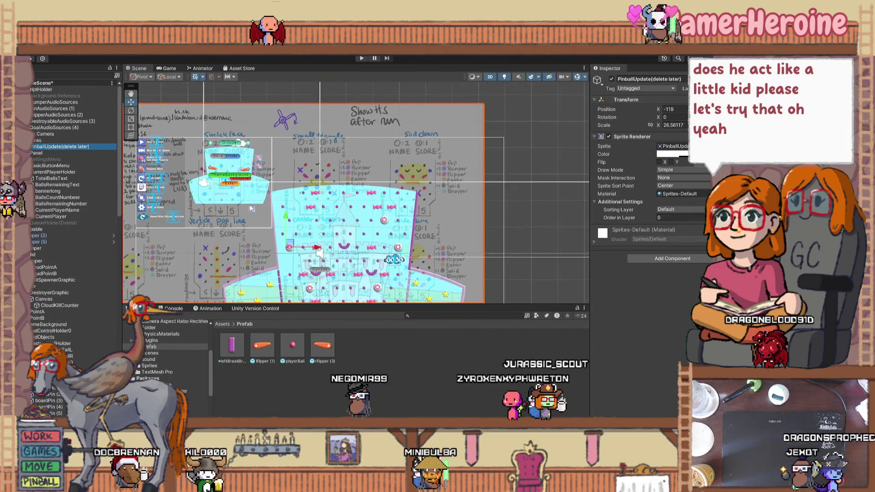
{"action": "scroll", "coordinate": [322, 231], "scroll_direction": "up", "scroll_amount": 4}
{"action": "left_click_drag", "start_coordinate": [371, 279], "coordinate": [387, 277]}
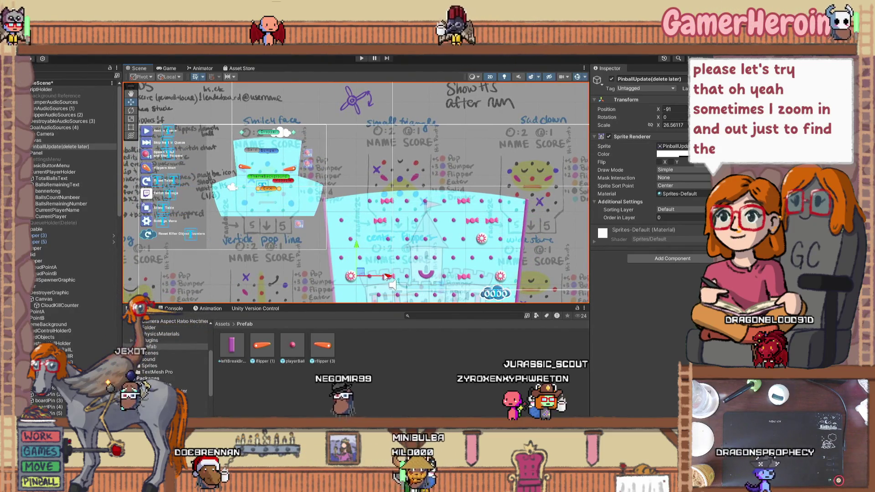
{"action": "left_click_drag", "start_coordinate": [356, 249], "coordinate": [356, 232]}
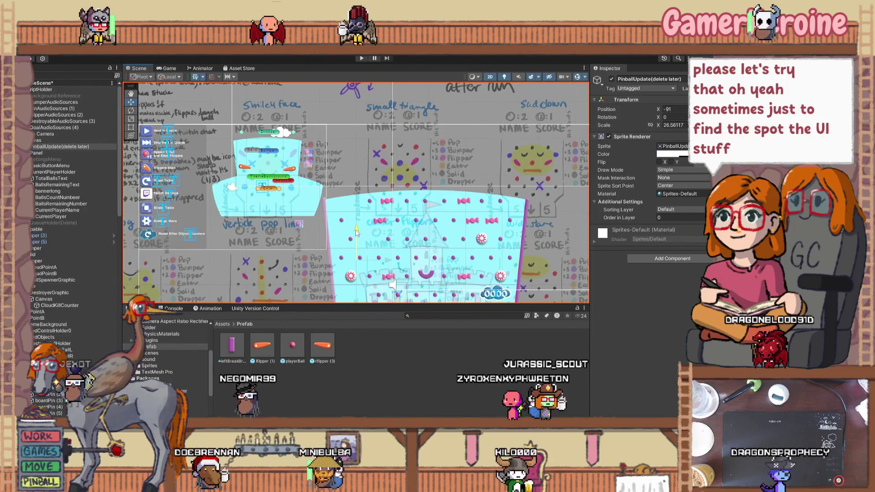
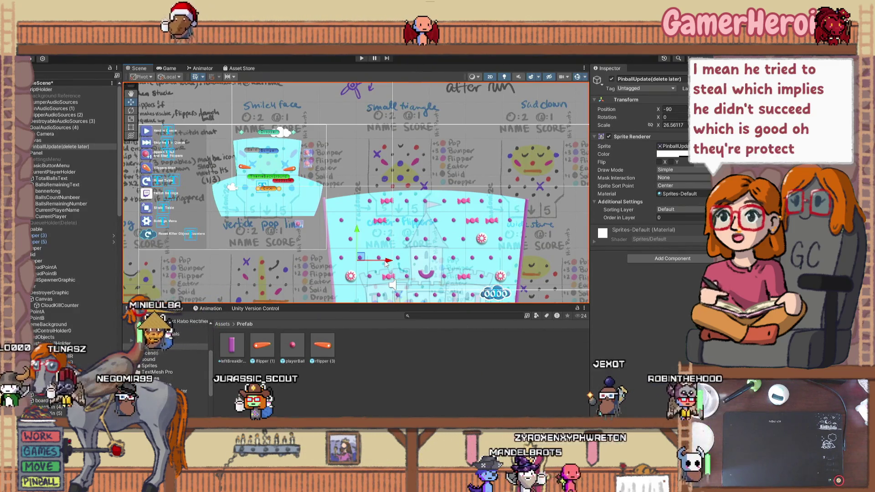
Select both flippers, lflipper (3) and rflipper (5), on the smiley-face table
{"action": "scroll", "coordinate": [316, 165], "scroll_direction": "up", "scroll_amount": 6}
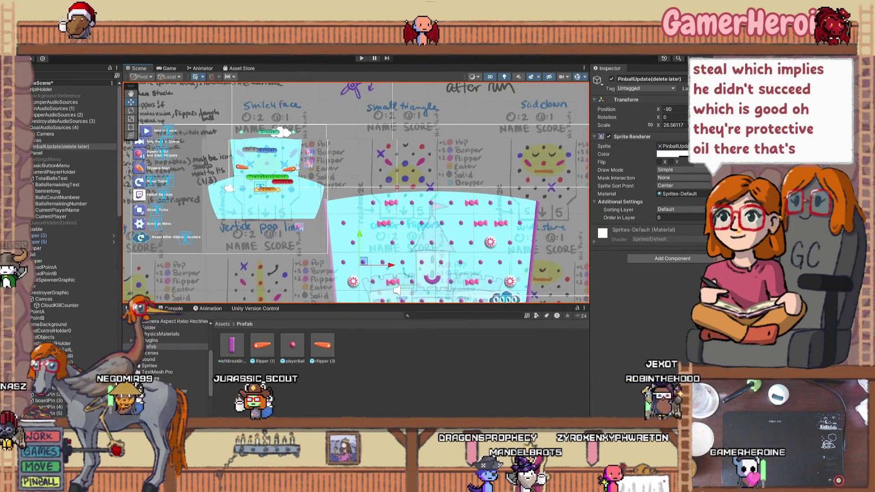
{"action": "scroll", "coordinate": [317, 165], "scroll_direction": "up", "scroll_amount": 1}
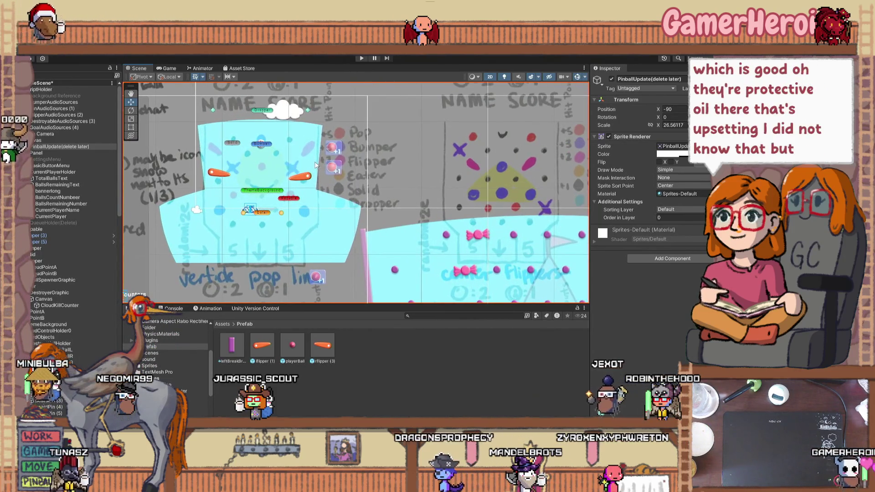
{"action": "left_click_drag", "start_coordinate": [316, 165], "coordinate": [373, 157]}
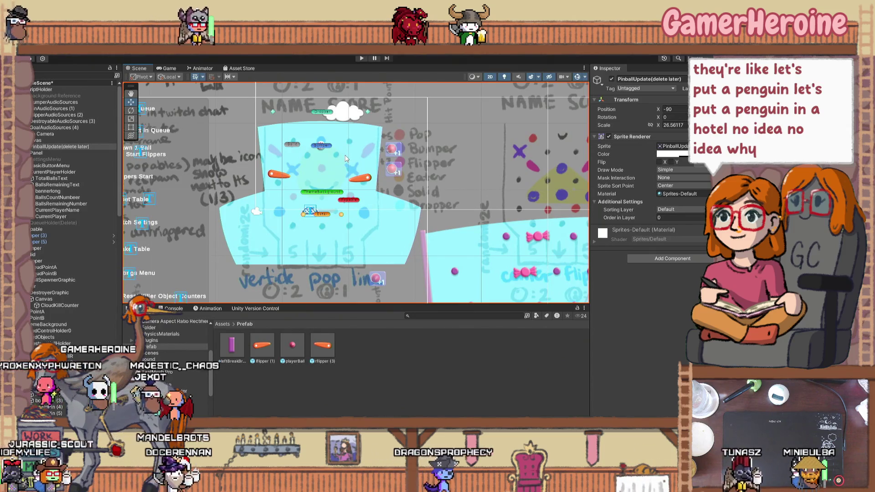
{"action": "scroll", "coordinate": [303, 181], "scroll_direction": "up", "scroll_amount": 4}
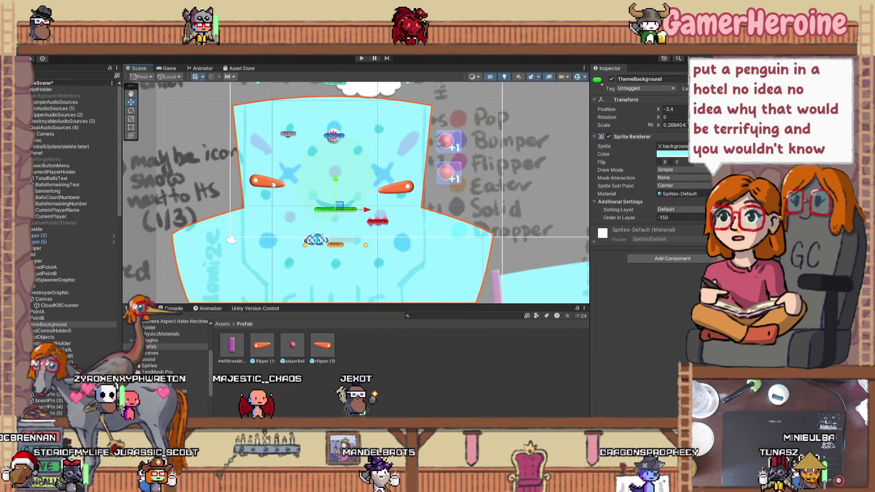
{"action": "left_click", "coordinate": [266, 184]}
{"action": "left_click", "coordinate": [267, 183]}
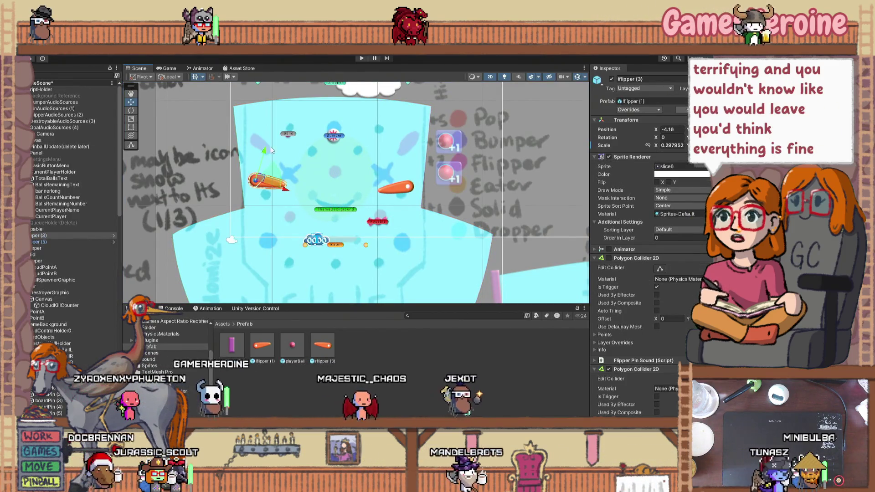
{"action": "left_click", "coordinate": [66, 240], "text": "ctrl"}
Drag both flippers up the playfield and nudge them slightly right
{"action": "mouse_move", "coordinate": [397, 158]}
{"action": "left_mouse_down"}
{"action": "mouse_move", "coordinate": [385, 117]}
{"action": "mouse_move", "coordinate": [430, 135]}
{"action": "left_mouse_up"}
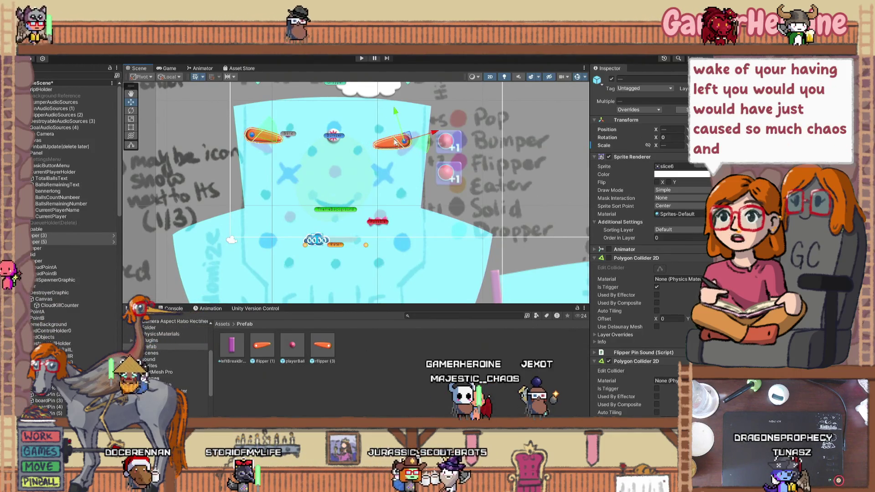
{"action": "left_click_drag", "start_coordinate": [407, 139], "coordinate": [410, 171]}
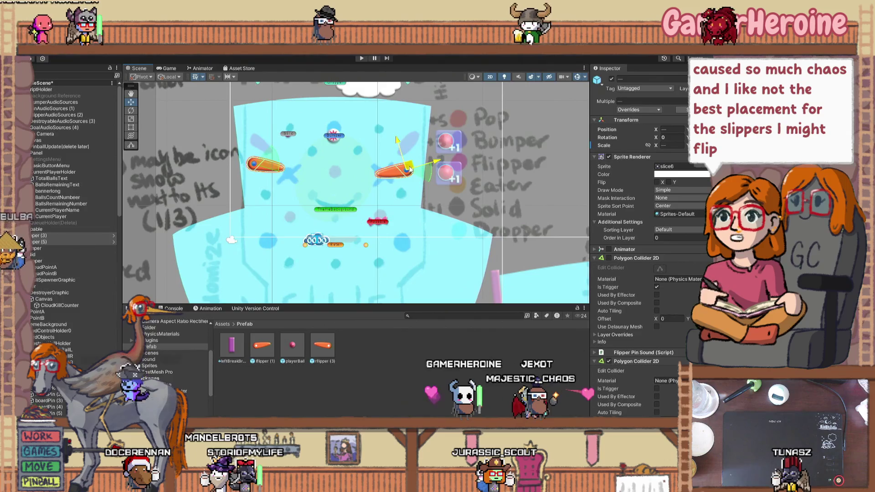
{"action": "scroll", "coordinate": [350, 242], "scroll_direction": "down", "scroll_amount": 5}
{"action": "left_click_drag", "start_coordinate": [350, 242], "coordinate": [261, 158]}
{"action": "mouse_move", "coordinate": [256, 219]}
{"action": "left_mouse_down"}
{"action": "mouse_move", "coordinate": [332, 163]}
{"action": "mouse_move", "coordinate": [296, 152]}
{"action": "mouse_move", "coordinate": [261, 227]}
{"action": "left_mouse_up"}
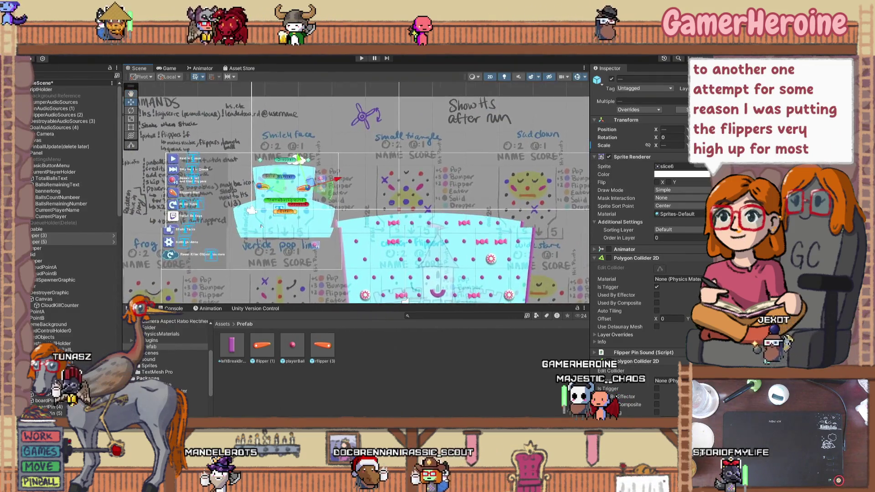
Select the left flipper, then the right flipper, to compare their heights
{"action": "scroll", "coordinate": [231, 198], "scroll_direction": "up", "scroll_amount": 3}
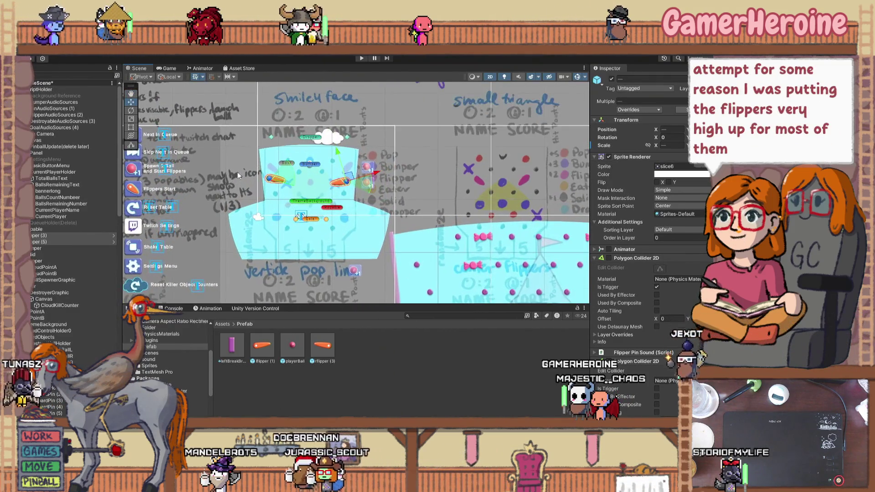
{"action": "scroll", "coordinate": [258, 184], "scroll_direction": "up", "scroll_amount": 3}
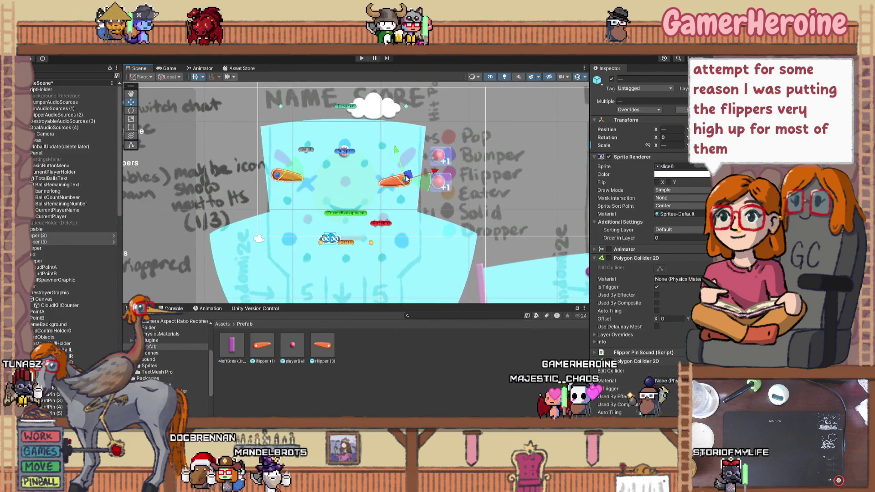
{"action": "left_click", "coordinate": [279, 171]}
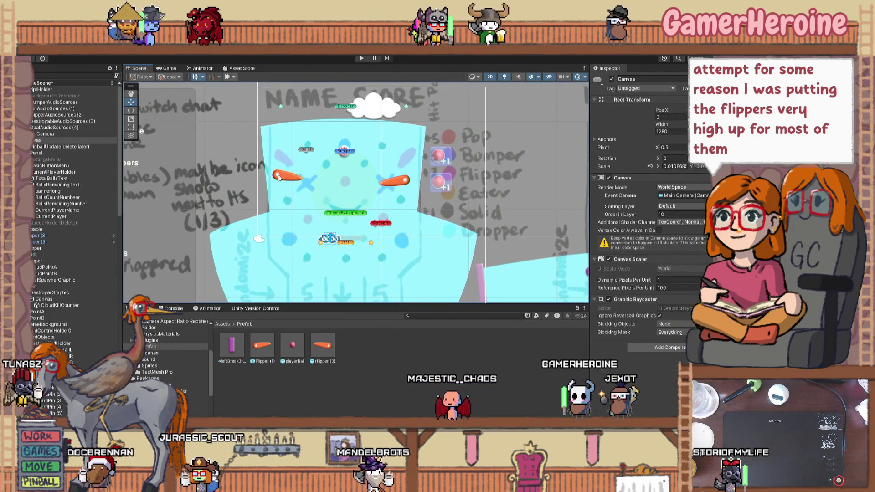
{"action": "left_click", "coordinate": [280, 177]}
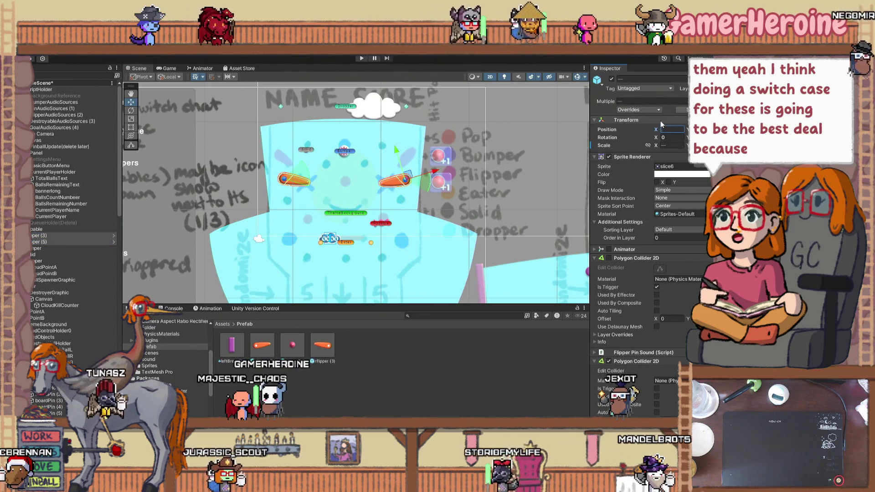
{"action": "left_click", "coordinate": [398, 188]}
{"action": "left_click", "coordinate": [405, 182]}
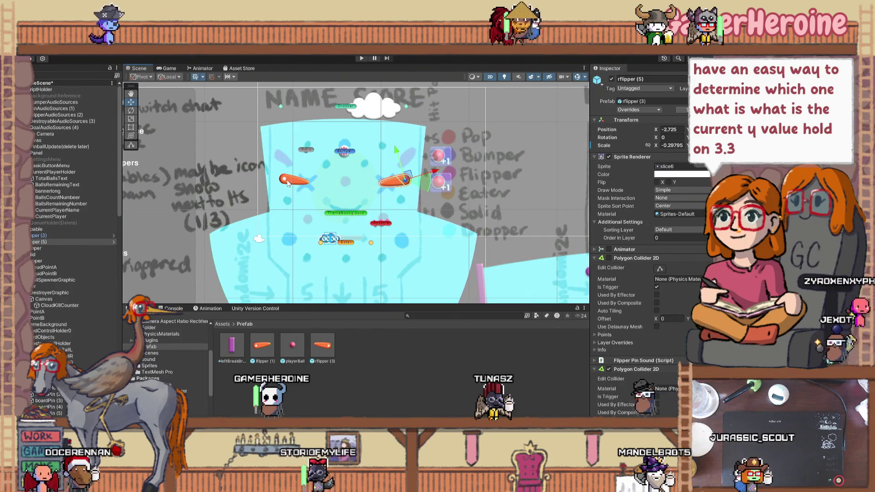
{"action": "left_click", "coordinate": [78, 237], "text": "ctrl"}
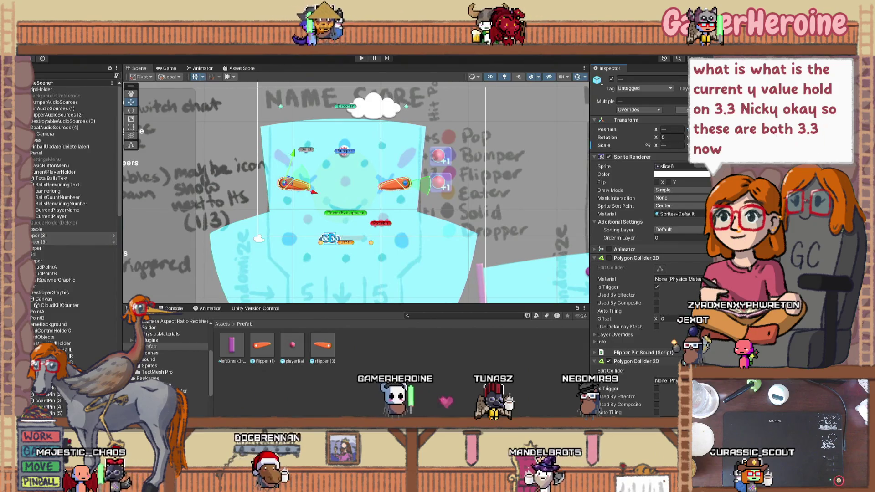
Reselect the right flipper, then both flippers, to recheck their Transform values
{"action": "left_click", "coordinate": [347, 179]}
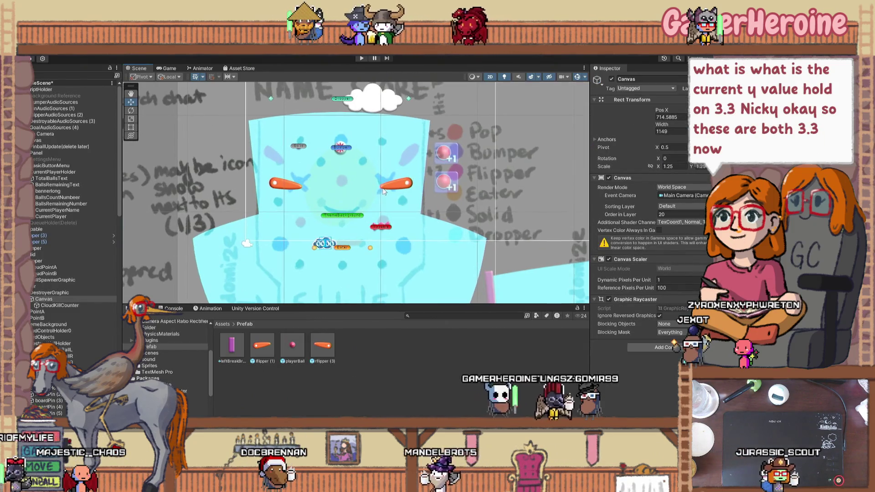
{"action": "scroll", "coordinate": [405, 188], "scroll_direction": "up", "scroll_amount": 1}
{"action": "left_click", "coordinate": [407, 186]}
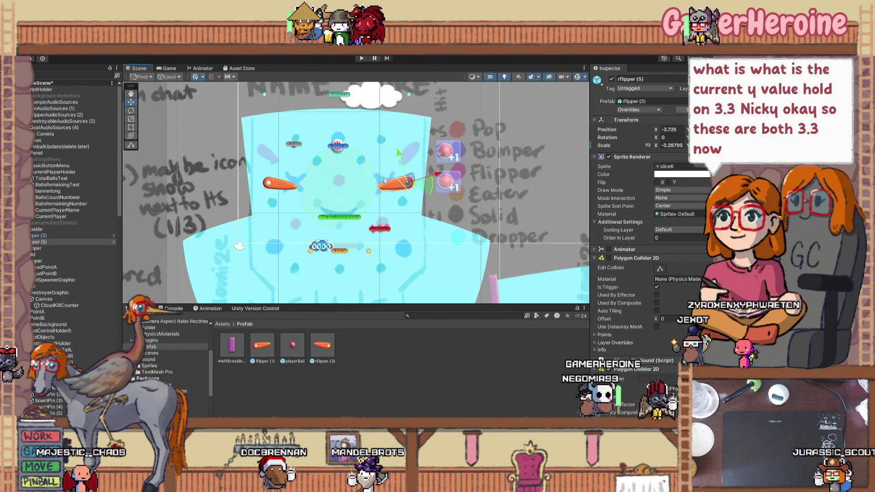
{"action": "scroll", "coordinate": [273, 191], "scroll_direction": "up", "scroll_amount": 3}
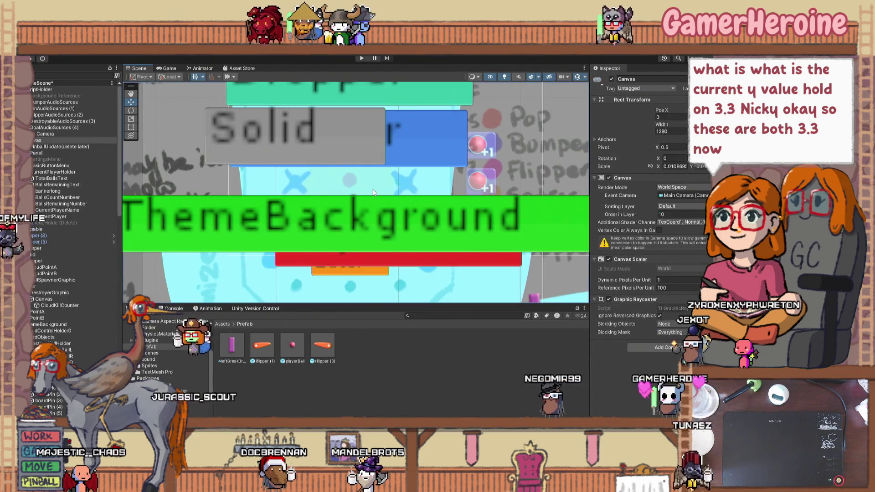
{"action": "scroll", "coordinate": [372, 193], "scroll_direction": "down", "scroll_amount": 2}
{"action": "left_click", "coordinate": [373, 193]}
{"action": "scroll", "coordinate": [372, 193], "scroll_direction": "down", "scroll_amount": 3}
{"action": "left_click", "coordinate": [375, 191]}
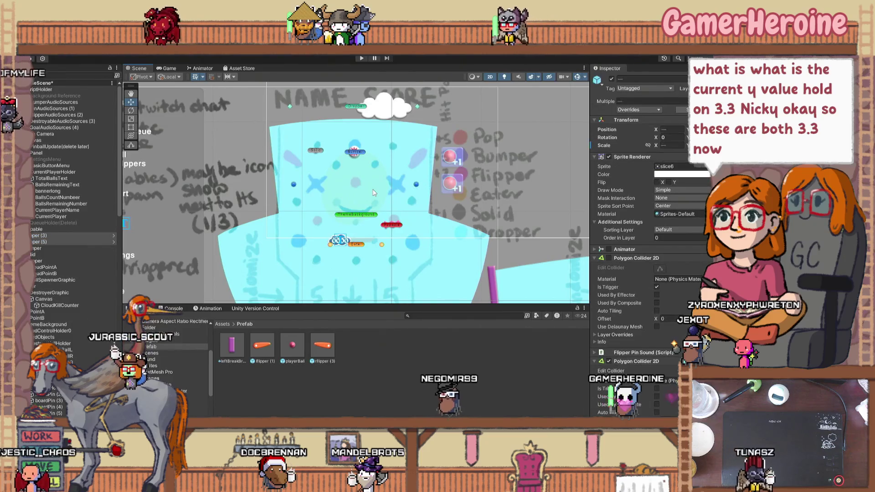
{"action": "scroll", "coordinate": [375, 190], "scroll_direction": "down", "scroll_amount": 3}
{"action": "scroll", "coordinate": [375, 190], "scroll_direction": "up", "scroll_amount": 4}
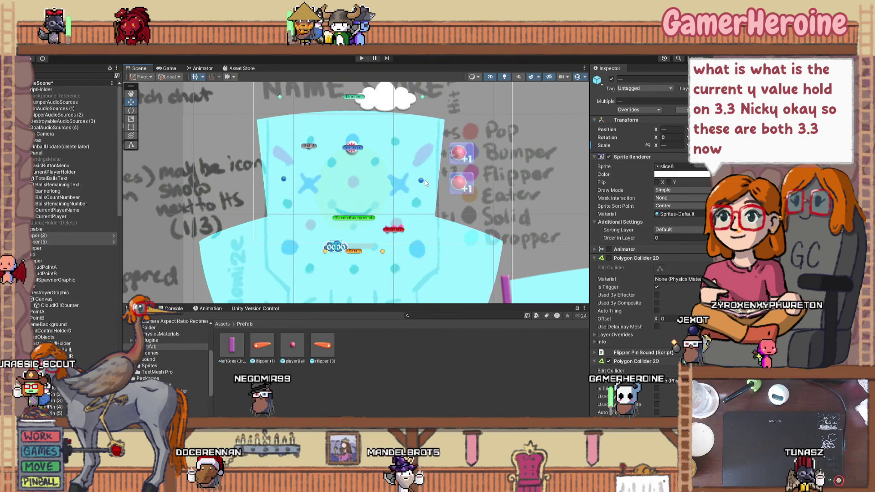
{"action": "left_click", "coordinate": [364, 185]}
Frame the right flipper, then inspect the left flipper's Transform to match them
{"action": "double_click", "coordinate": [41, 242]}
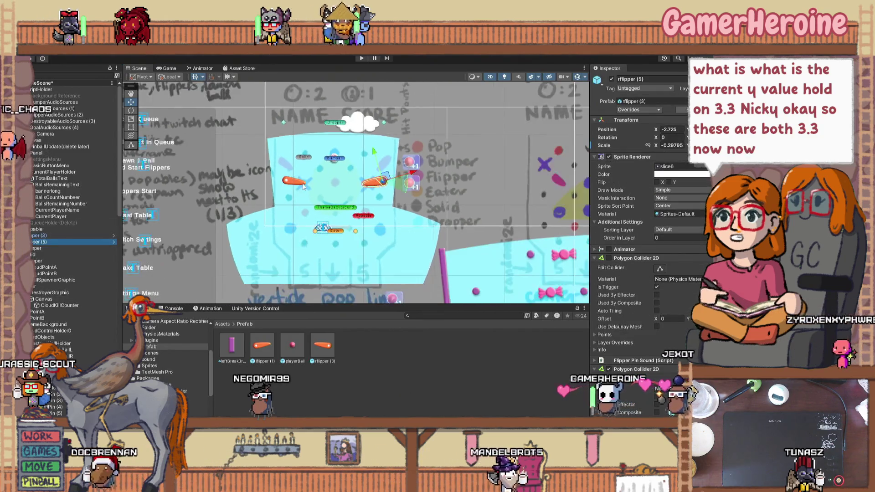
{"action": "scroll", "coordinate": [322, 165], "scroll_direction": "up", "scroll_amount": 5}
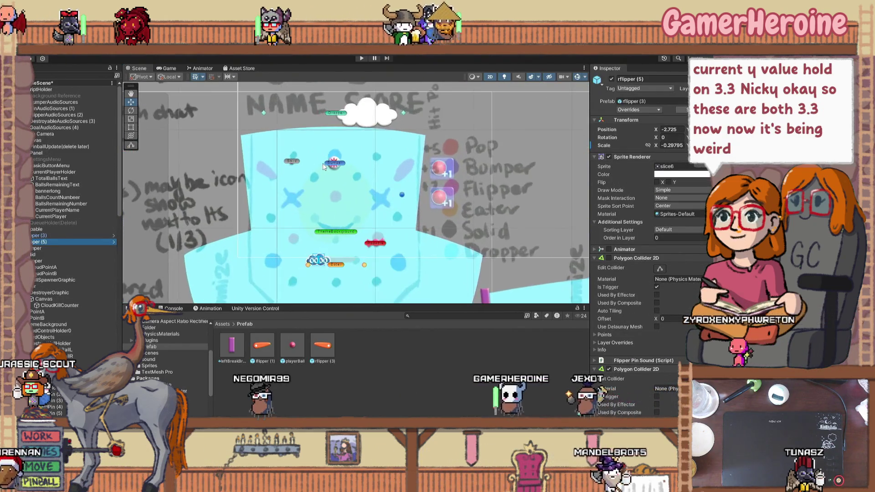
{"action": "scroll", "coordinate": [321, 163], "scroll_direction": "down", "scroll_amount": 3}
{"action": "scroll", "coordinate": [321, 169], "scroll_direction": "down", "scroll_amount": 4}
{"action": "scroll", "coordinate": [317, 171], "scroll_direction": "up", "scroll_amount": 2}
{"action": "scroll", "coordinate": [317, 170], "scroll_direction": "up", "scroll_amount": 2}
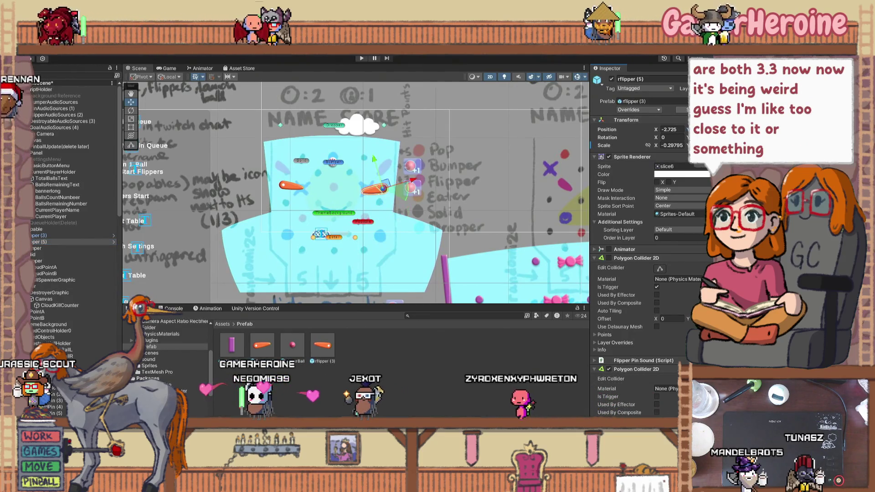
{"action": "left_click", "coordinate": [283, 186]}
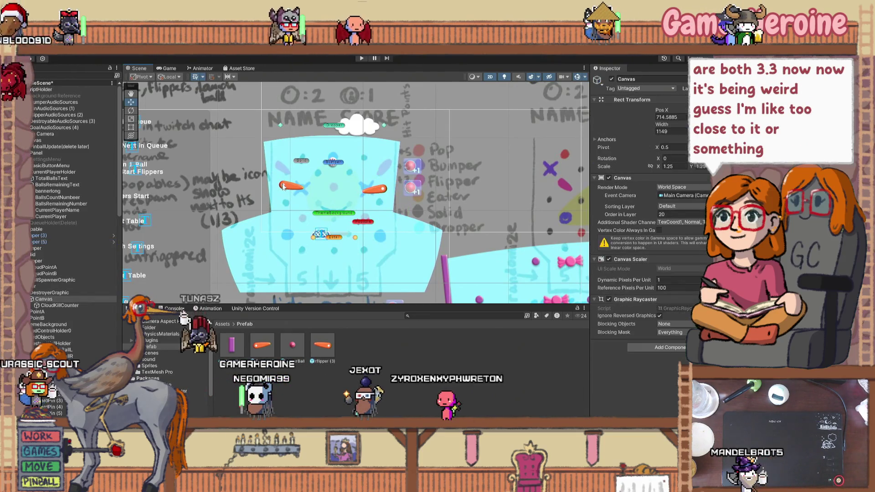
{"action": "left_click", "coordinate": [283, 187]}
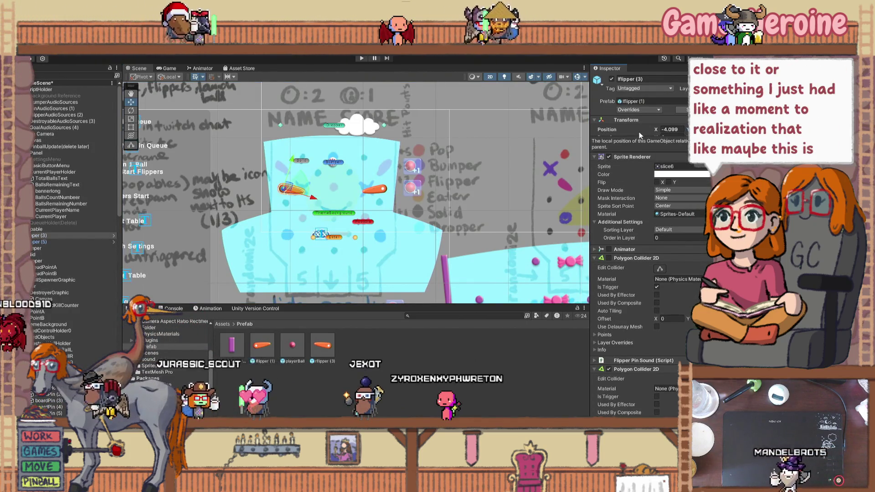
{"action": "left_click", "coordinate": [301, 178]}
{"action": "scroll", "coordinate": [305, 175], "scroll_direction": "up", "scroll_amount": 4}
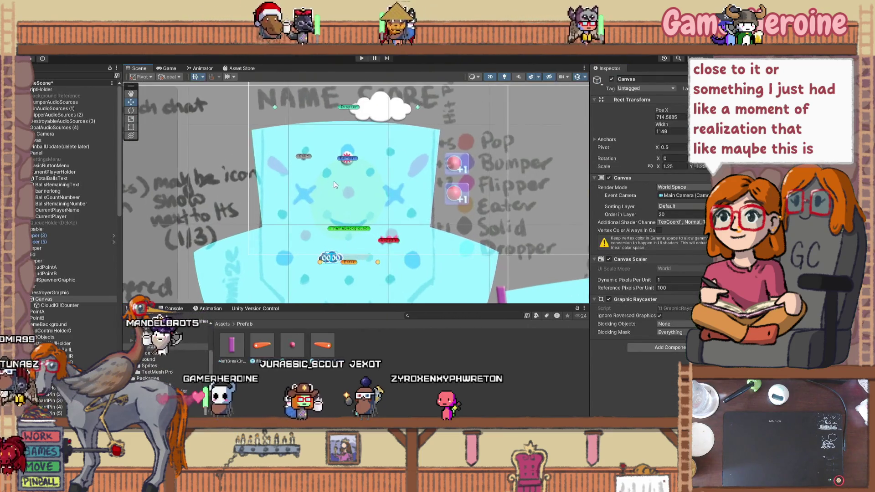
{"action": "scroll", "coordinate": [344, 186], "scroll_direction": "down", "scroll_amount": 5}
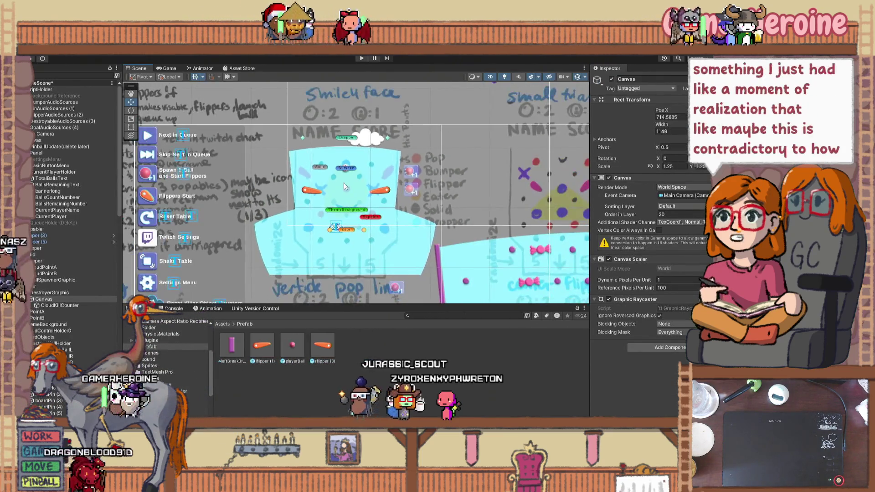
{"action": "left_click_drag", "start_coordinate": [367, 127], "coordinate": [314, 137]}
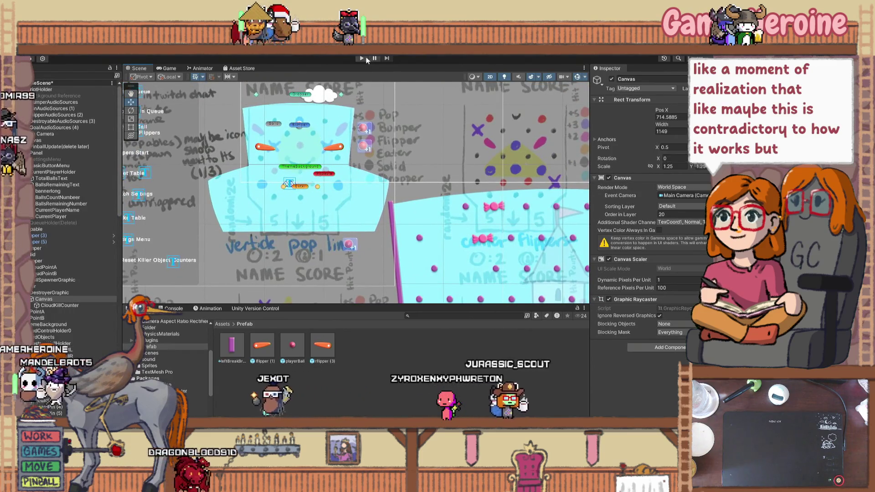
Test the flippers in play mode, check the Ball Queue script, then restart and reset the table
{"action": "left_click", "coordinate": [364, 58]}
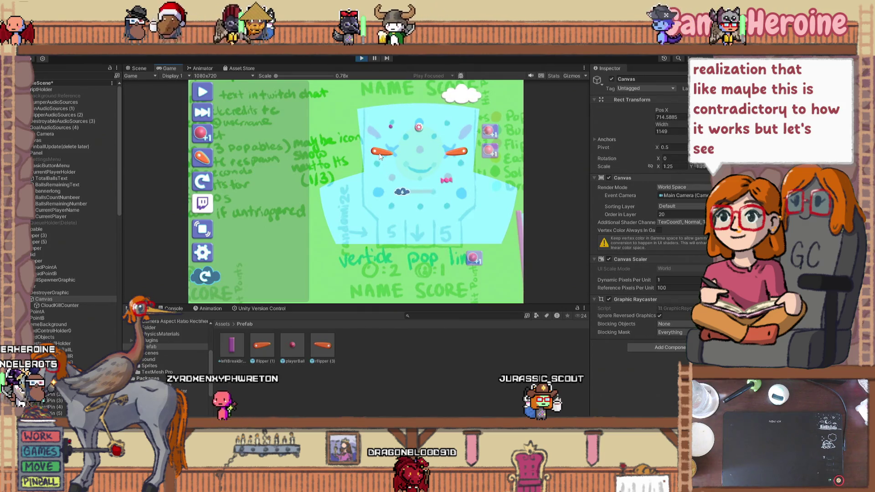
{"action": "left_click", "coordinate": [53, 89]}
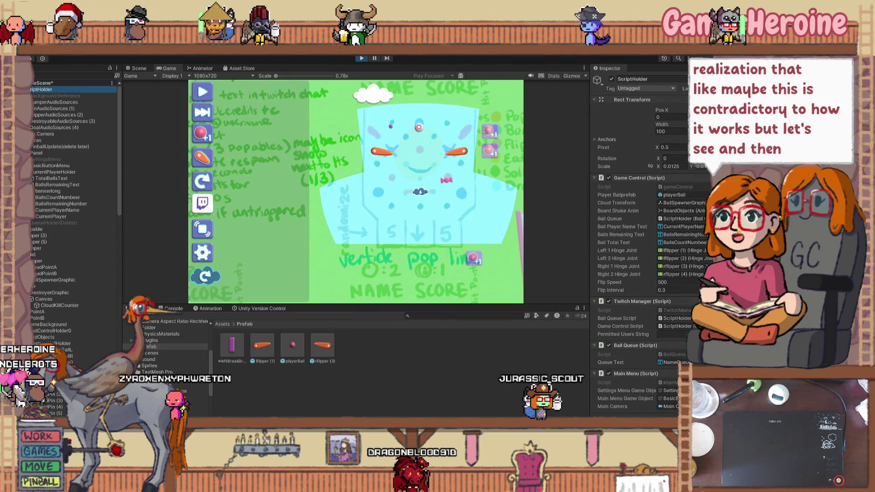
{"action": "left_click", "coordinate": [632, 348]}
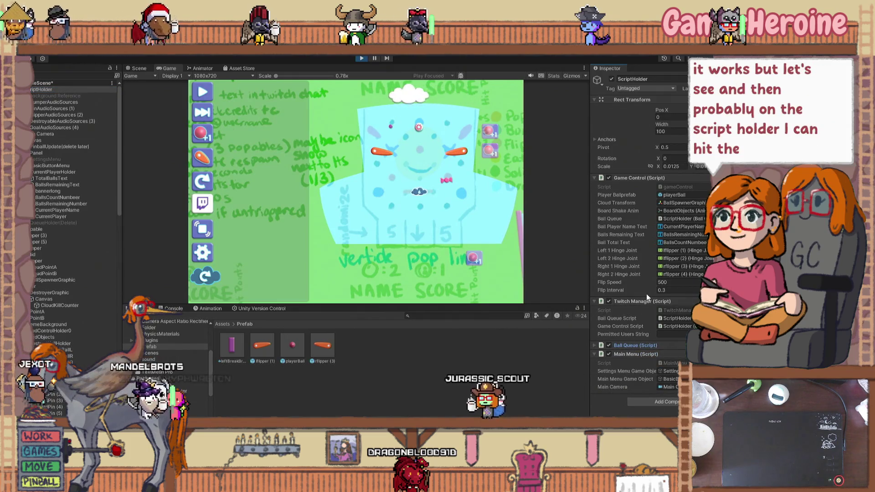
{"action": "left_click", "coordinate": [594, 345]}
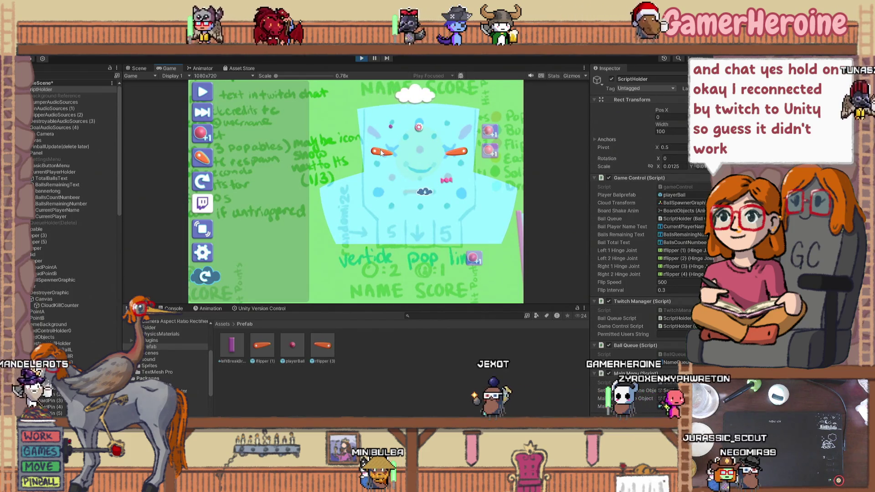
{"action": "left_click", "coordinate": [360, 59]}
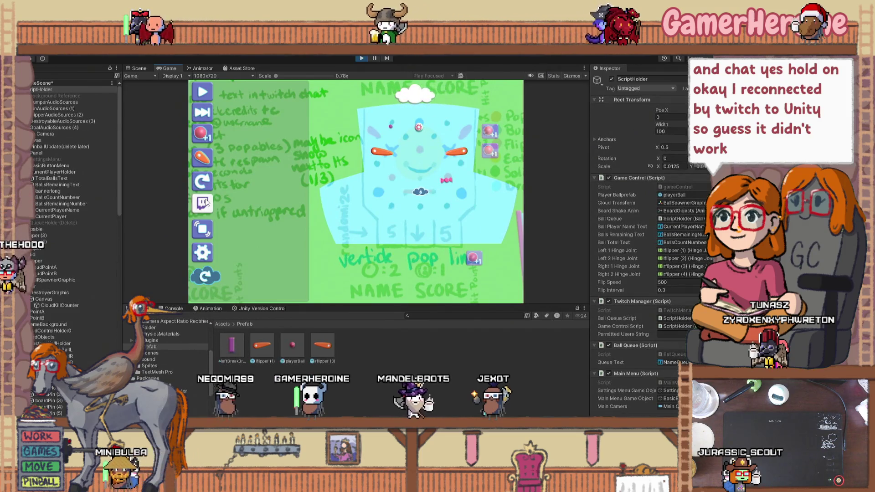
{"action": "left_click", "coordinate": [203, 185]}
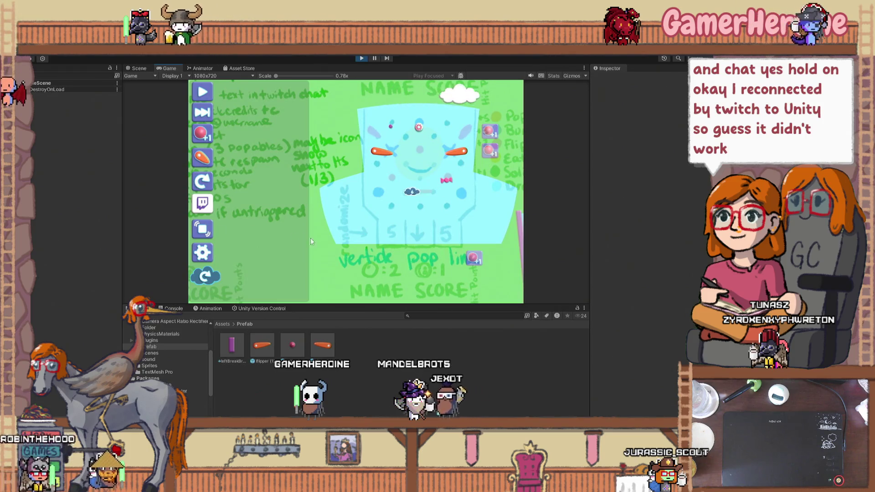
Pan the Scene view over the lower pinball table, then stop play mode
{"action": "left_click", "coordinate": [137, 68]}
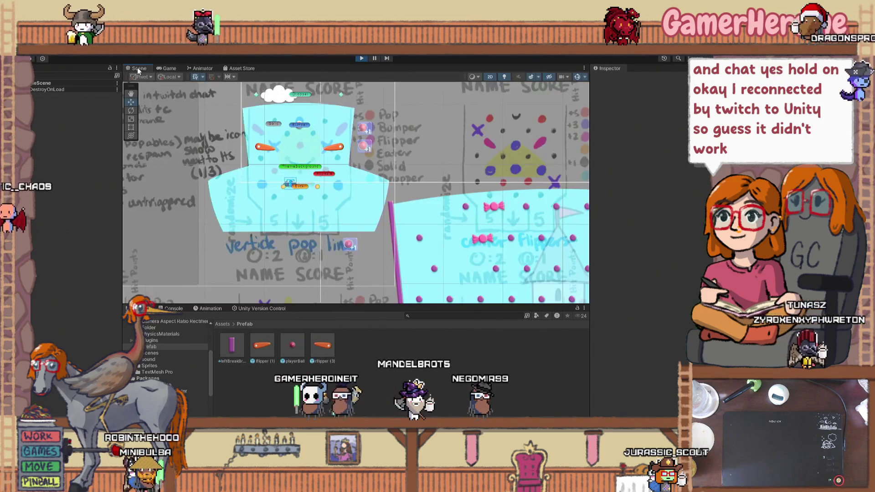
{"action": "scroll", "coordinate": [389, 237], "scroll_direction": "down", "scroll_amount": 5}
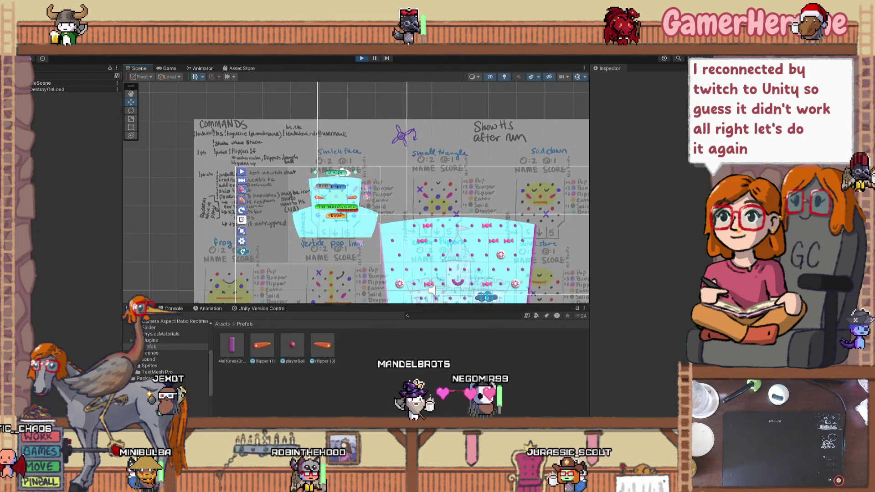
{"action": "mouse_move", "coordinate": [348, 267]}
{"action": "left_mouse_down"}
{"action": "mouse_move", "coordinate": [262, 169]}
{"action": "mouse_move", "coordinate": [308, 279]}
{"action": "left_mouse_up"}
{"action": "scroll", "coordinate": [300, 260], "scroll_direction": "up", "scroll_amount": 3}
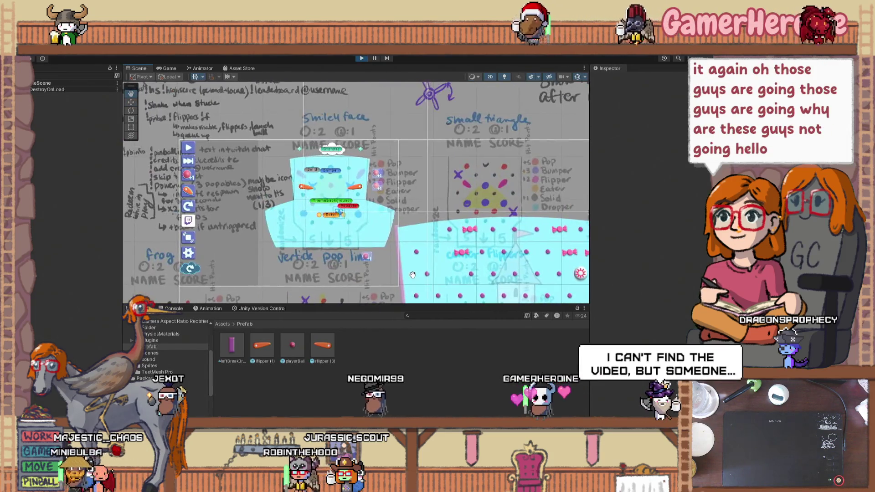
{"action": "left_click", "coordinate": [362, 58]}
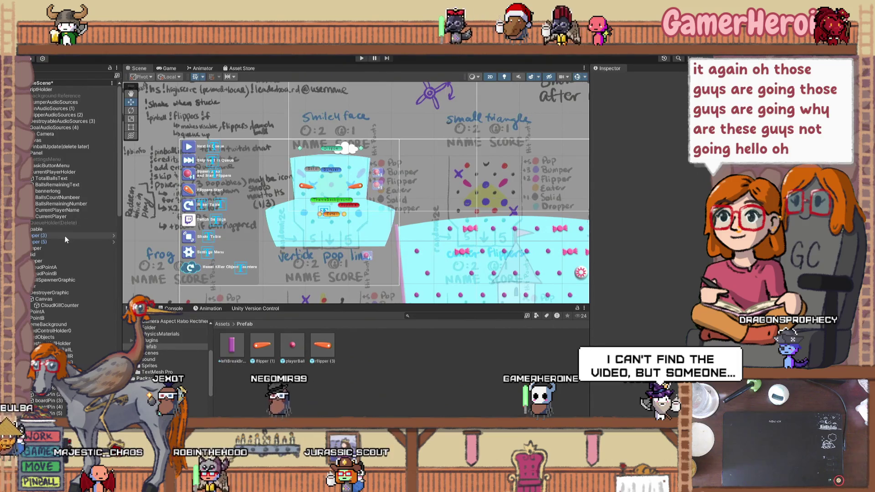
{"action": "scroll", "coordinate": [91, 313], "scroll_direction": "down", "scroll_amount": 10}
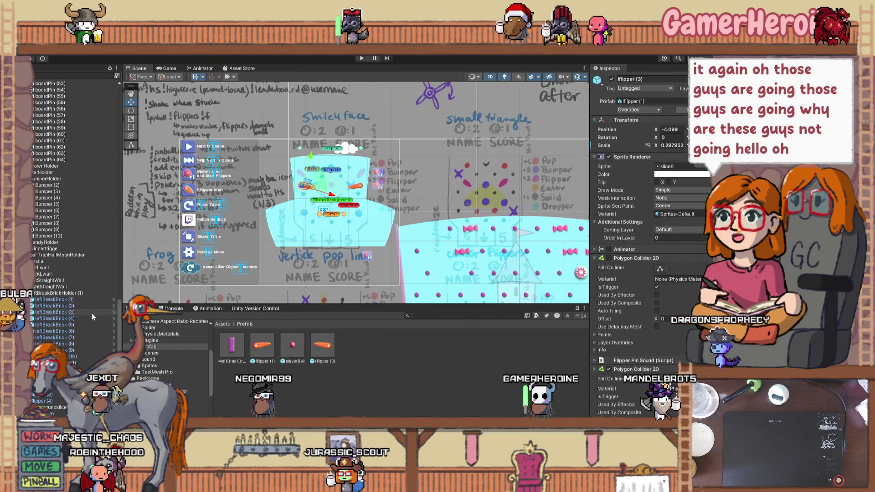
{"action": "left_click", "coordinate": [78, 306]}
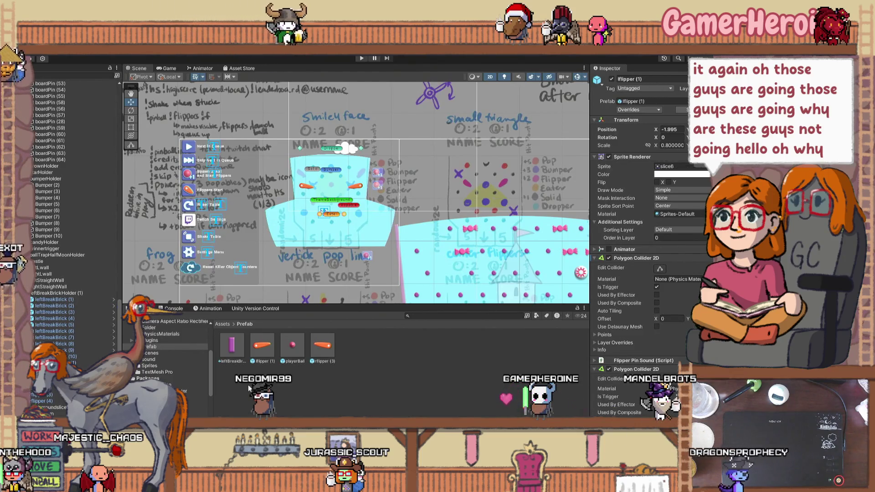
{"action": "left_click", "coordinate": [55, 387]}
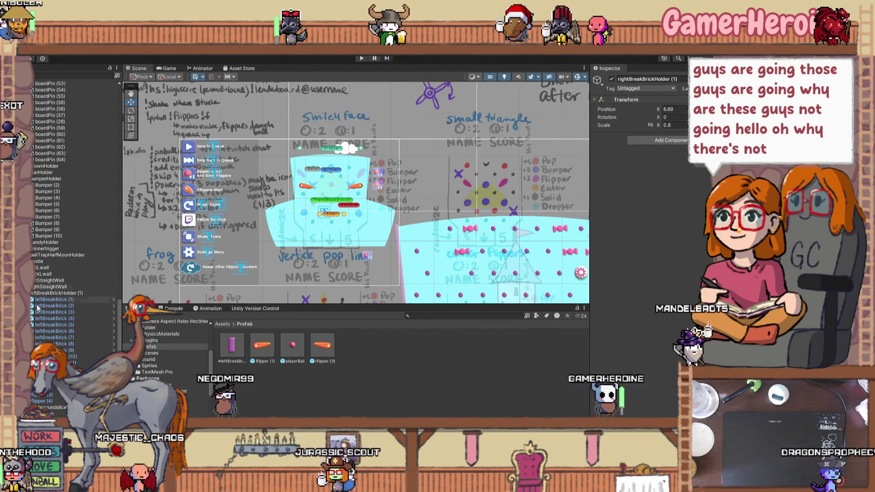
{"action": "key", "text": "ctrl+z"}
{"action": "scroll", "coordinate": [693, 259], "scroll_direction": "down", "scroll_amount": 10}
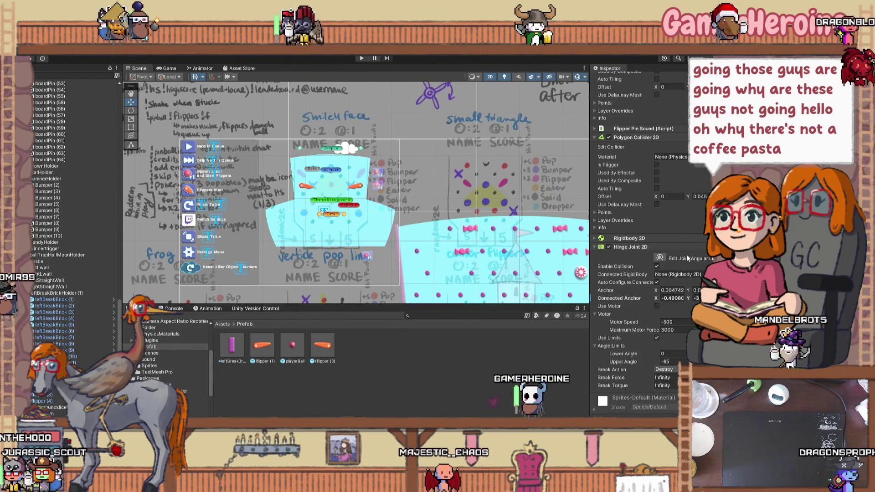
{"action": "left_click", "coordinate": [595, 247]}
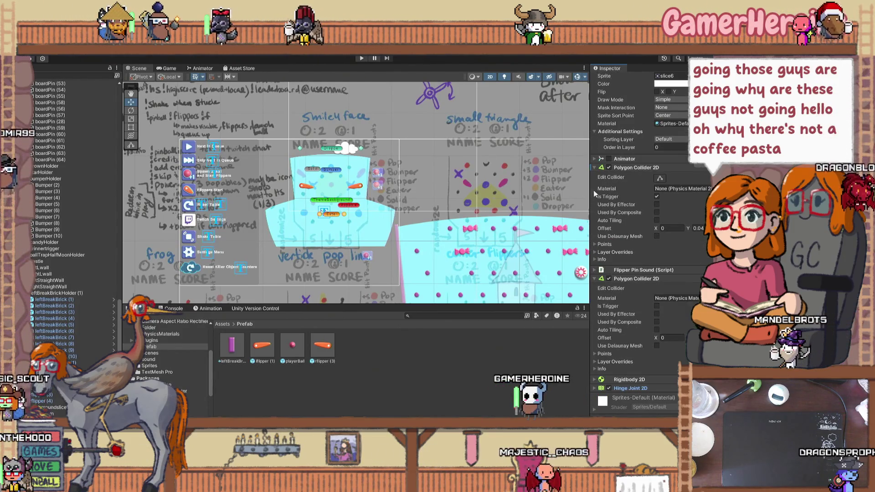
{"action": "scroll", "coordinate": [429, 209], "scroll_direction": "up", "scroll_amount": 1}
{"action": "left_click", "coordinate": [358, 188]}
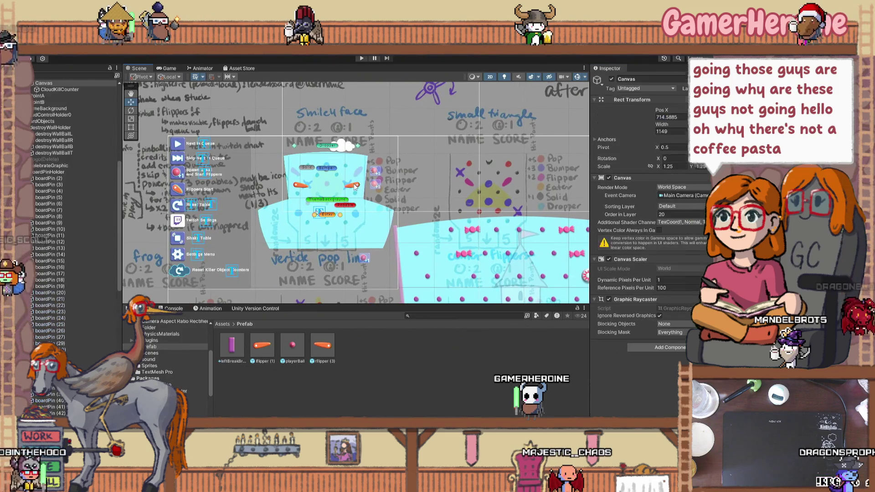
{"action": "left_click", "coordinate": [358, 188]}
{"action": "key", "text": "f"}
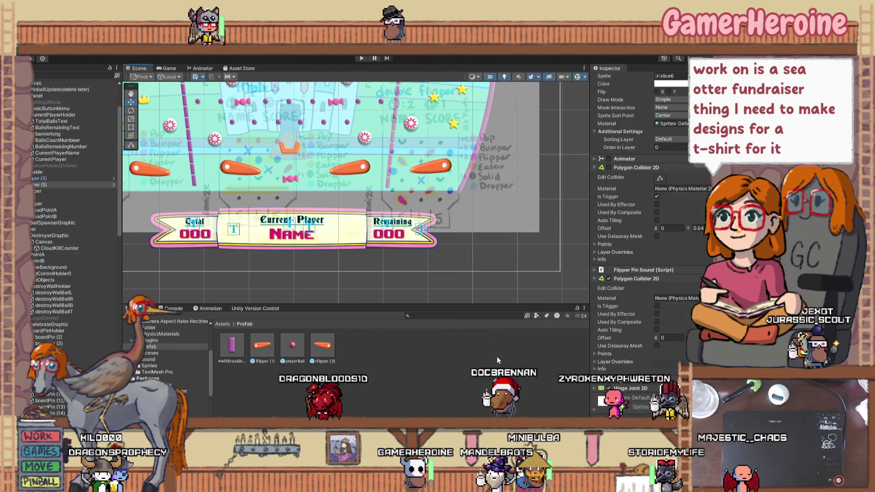
{"action": "scroll", "coordinate": [392, 289], "scroll_direction": "down", "scroll_amount": 4}
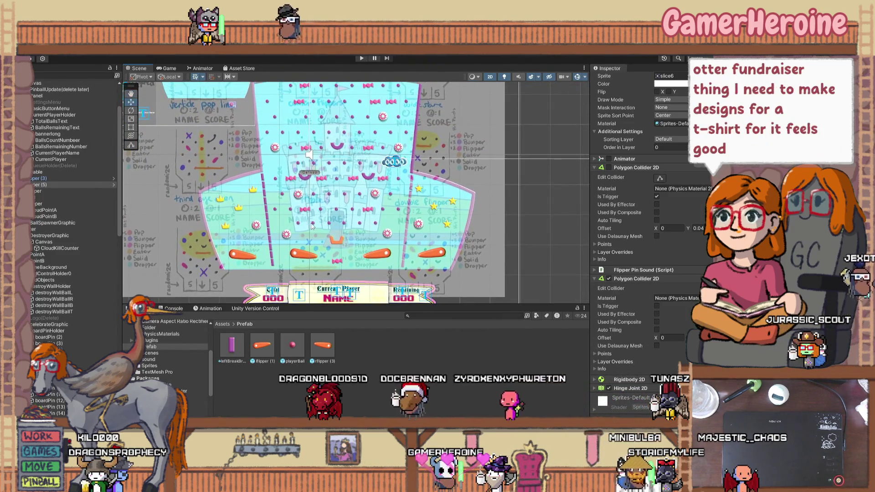
{"action": "left_click_drag", "start_coordinate": [337, 164], "coordinate": [331, 219]}
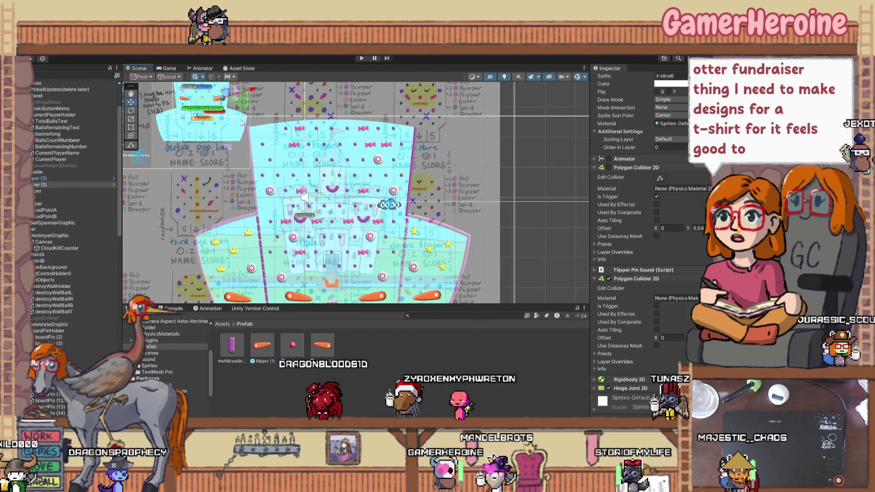
{"action": "mouse_move", "coordinate": [186, 119]}
{"action": "left_mouse_down"}
{"action": "mouse_move", "coordinate": [214, 98]}
{"action": "mouse_move", "coordinate": [246, 91]}
{"action": "mouse_move", "coordinate": [270, 102]}
{"action": "left_mouse_up"}
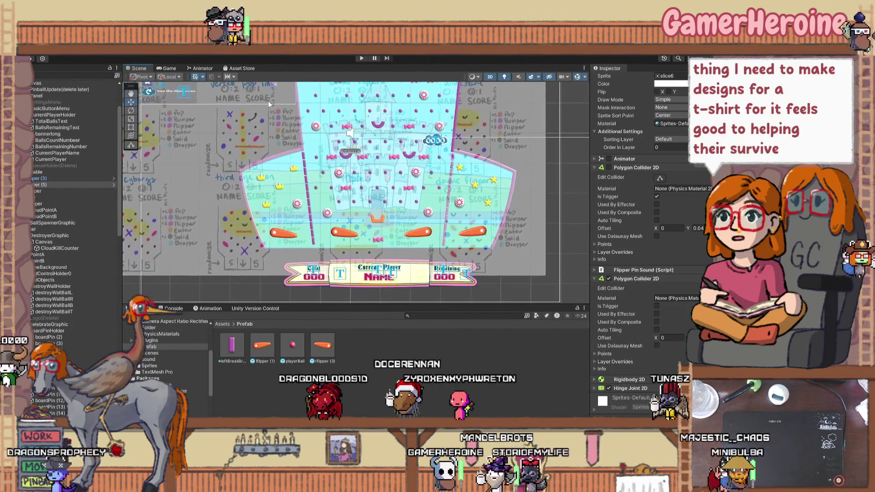
{"action": "scroll", "coordinate": [75, 206], "scroll_direction": "down", "scroll_amount": 15}
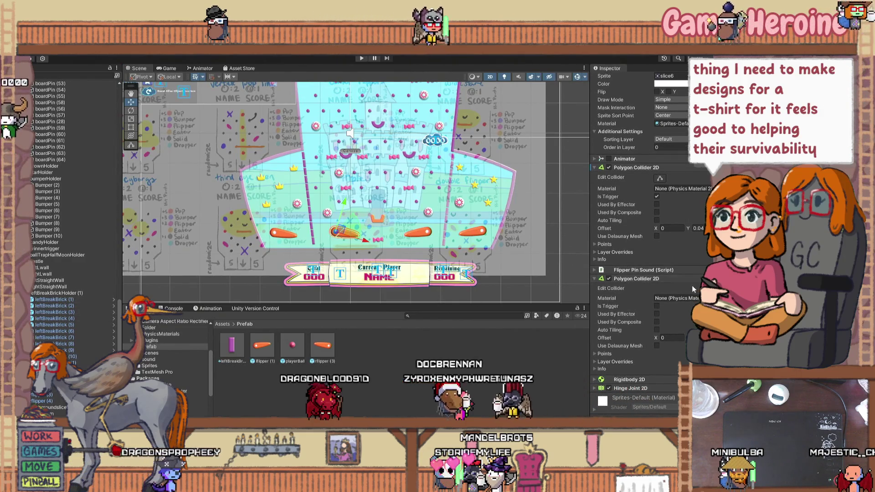
{"action": "left_click", "coordinate": [635, 271]}
{"action": "left_click", "coordinate": [630, 270]}
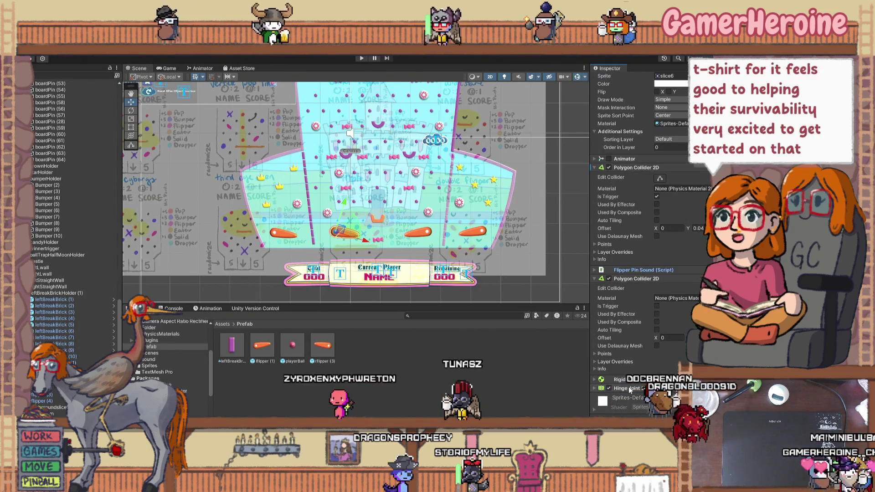
{"action": "left_click_drag", "start_coordinate": [282, 80], "coordinate": [411, 169]}
{"action": "left_click", "coordinate": [396, 133]}
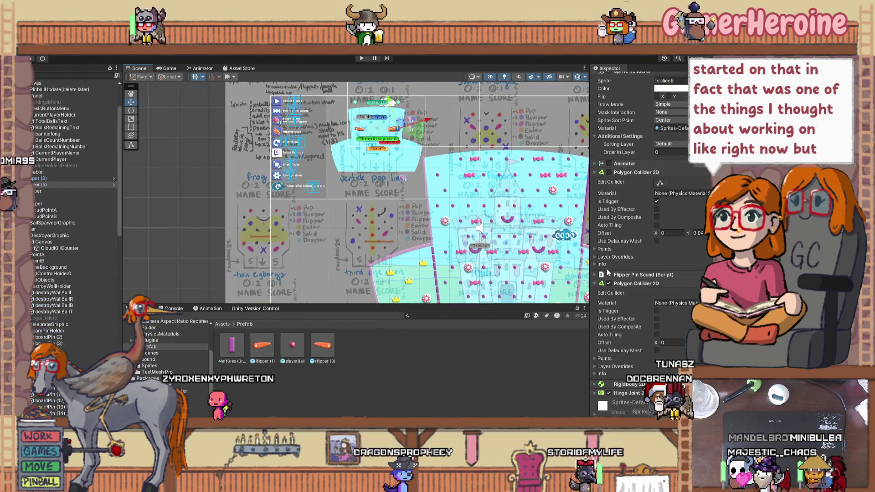
{"action": "left_click", "coordinate": [595, 284]}
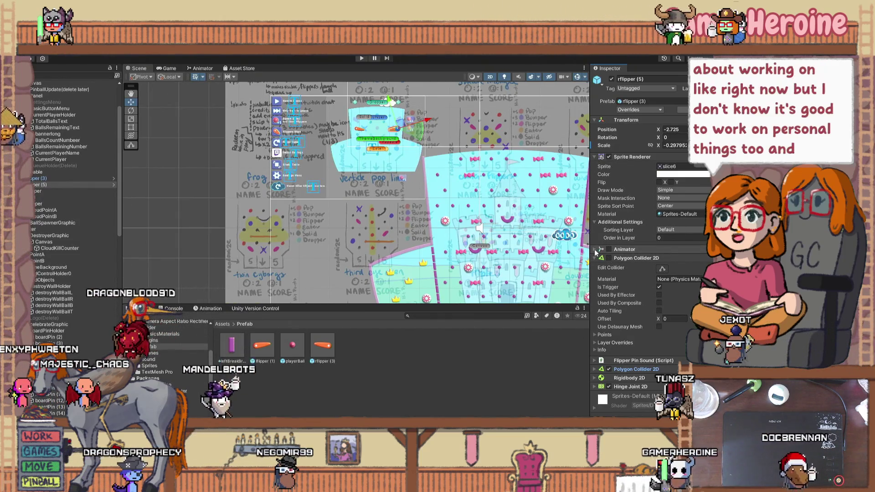
{"action": "left_click", "coordinate": [550, 234]}
{"action": "key", "text": "f"}
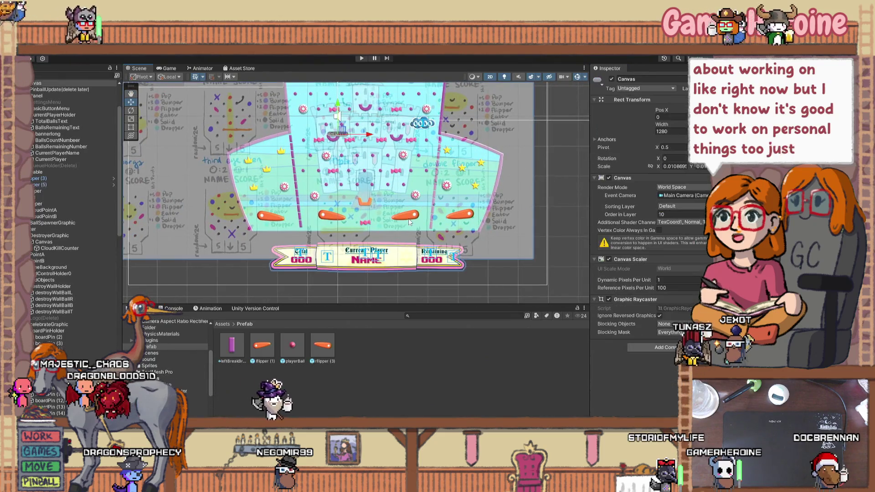
Select rflipper (3), start play mode with Ctrl+P, and watch the flippers in the Scene view
{"action": "left_click", "coordinate": [408, 220]}
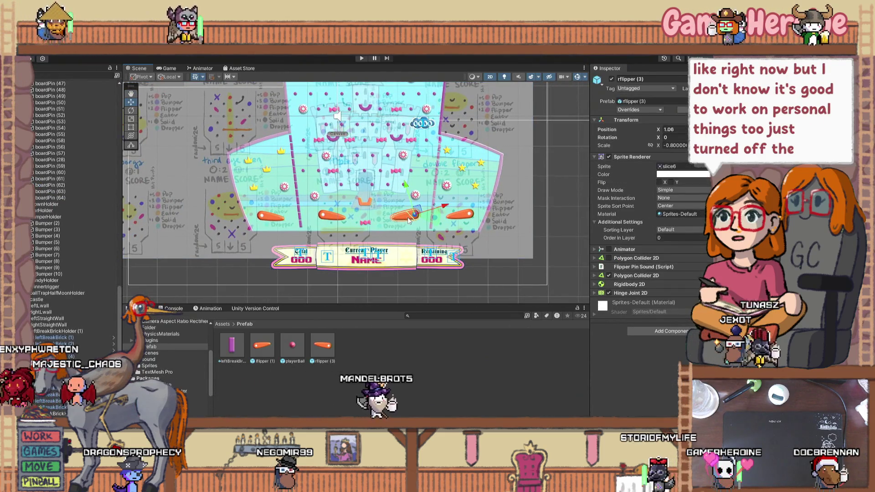
{"action": "scroll", "coordinate": [408, 221], "scroll_direction": "up", "scroll_amount": 3}
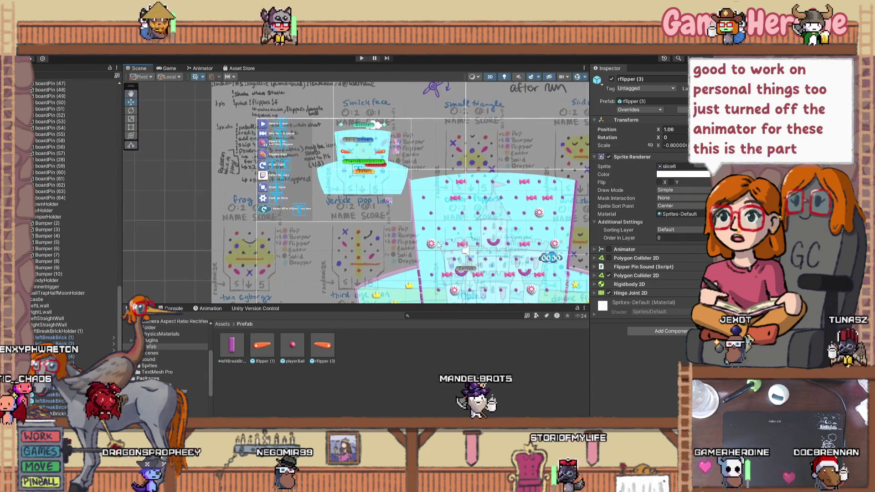
{"action": "scroll", "coordinate": [371, 122], "scroll_direction": "up", "scroll_amount": 5}
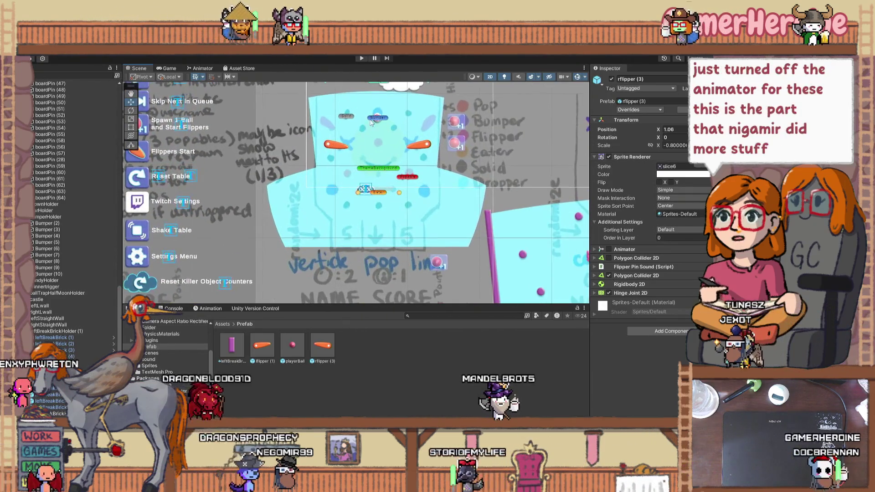
{"action": "key", "text": "ctrl+p"}
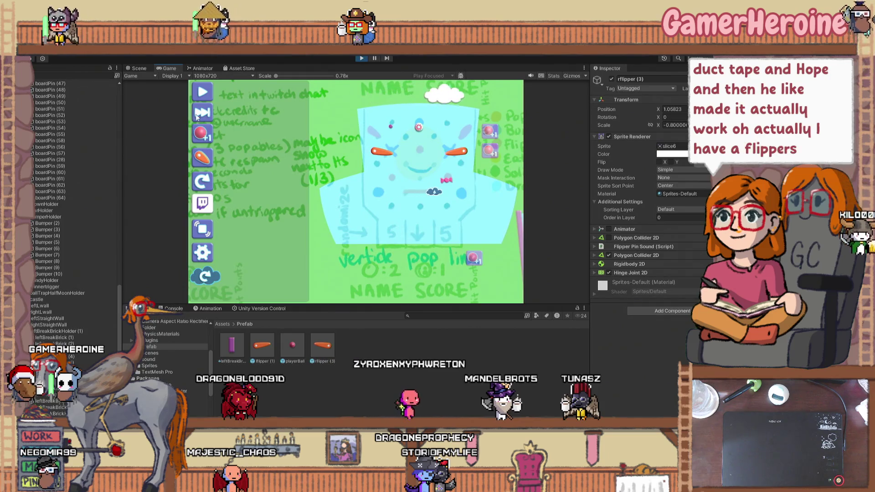
{"action": "left_click", "coordinate": [136, 69]}
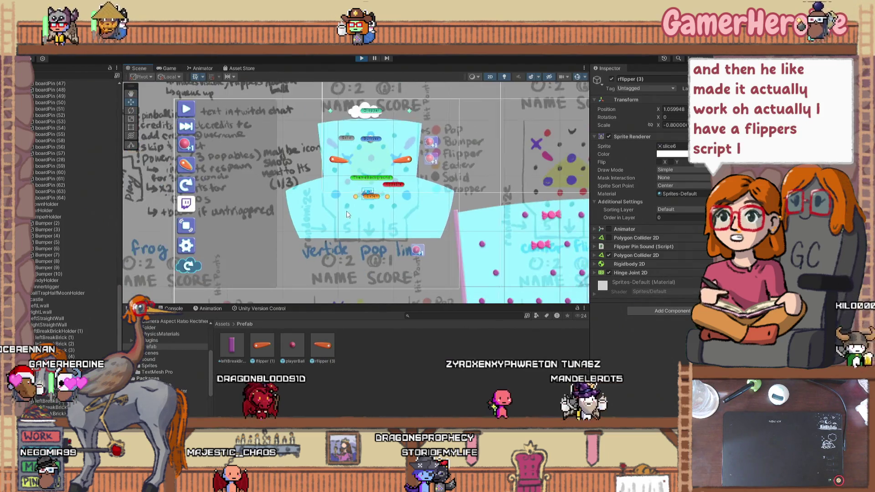
{"action": "scroll", "coordinate": [316, 96], "scroll_direction": "down", "scroll_amount": 5}
{"action": "left_click_drag", "start_coordinate": [315, 96], "coordinate": [328, 133]}
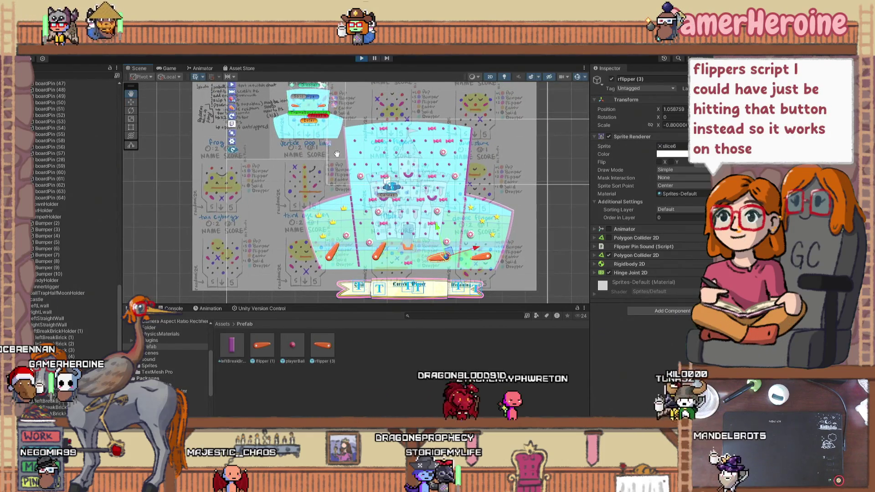
{"action": "scroll", "coordinate": [81, 145], "scroll_direction": "up", "scroll_amount": 10}
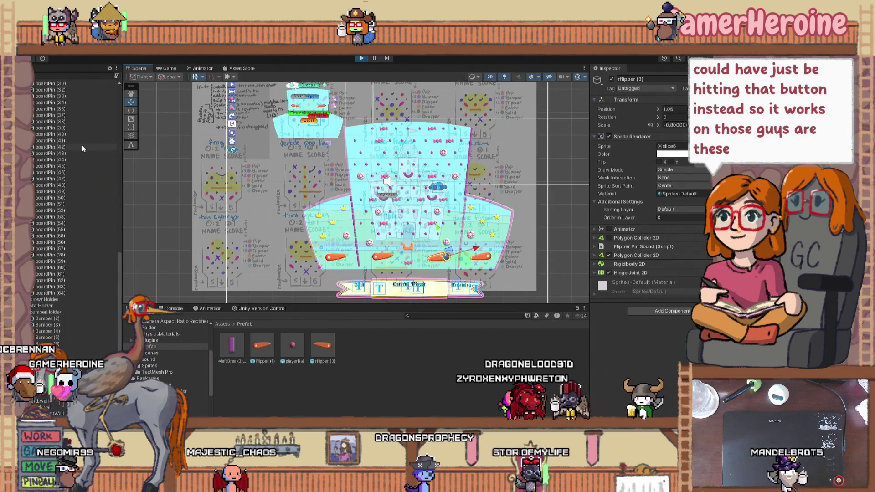
{"action": "scroll", "coordinate": [81, 144], "scroll_direction": "up", "scroll_amount": 5}
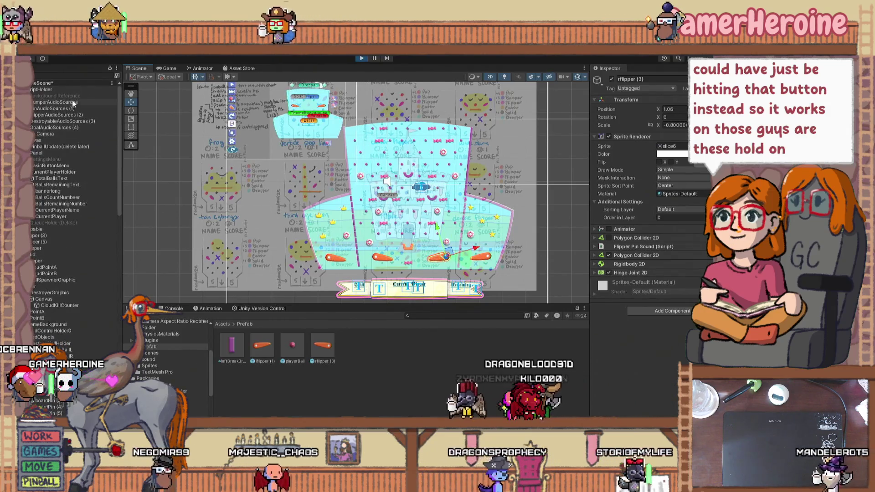
Check the ScriptHolder's Left 1 Hinge Joint field and console output, then stop play mode
{"action": "left_click", "coordinate": [71, 90]}
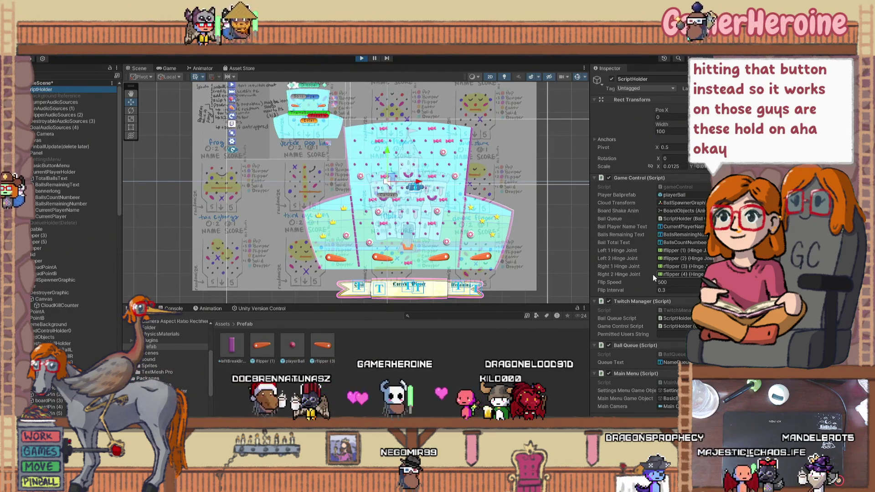
{"action": "left_click", "coordinate": [643, 251]}
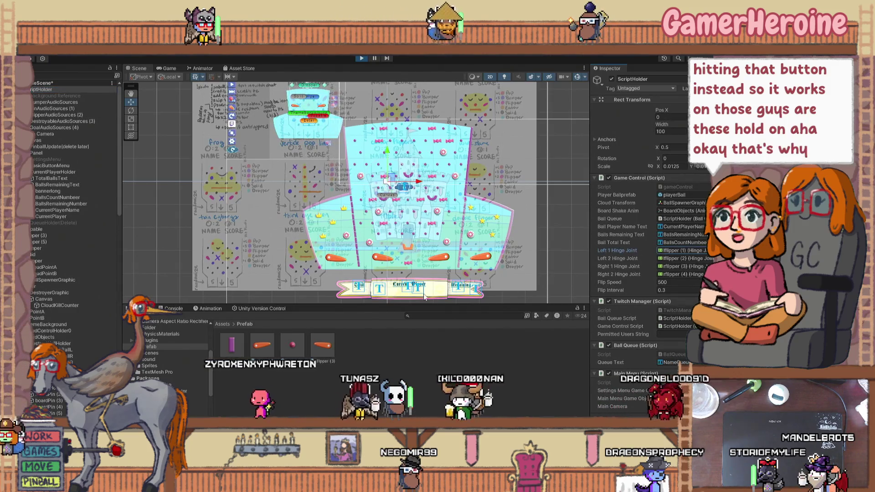
{"action": "left_click", "coordinate": [174, 310]}
{"action": "scroll", "coordinate": [76, 298], "scroll_direction": "down", "scroll_amount": 10}
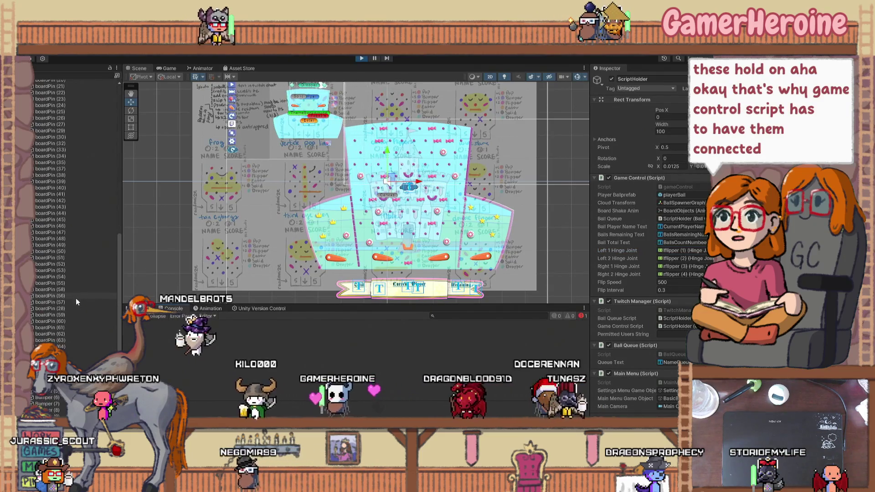
{"action": "scroll", "coordinate": [76, 298], "scroll_direction": "down", "scroll_amount": 8}
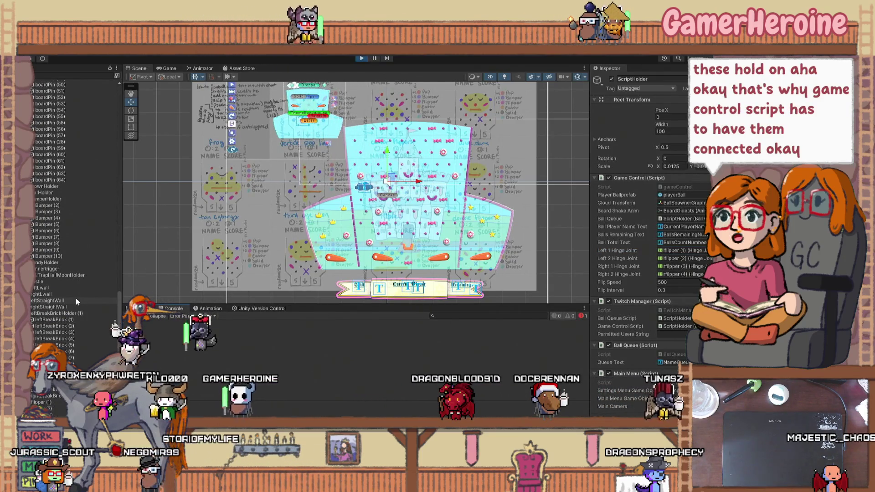
{"action": "scroll", "coordinate": [76, 298], "scroll_direction": "down", "scroll_amount": 1}
{"action": "left_click", "coordinate": [361, 58]}
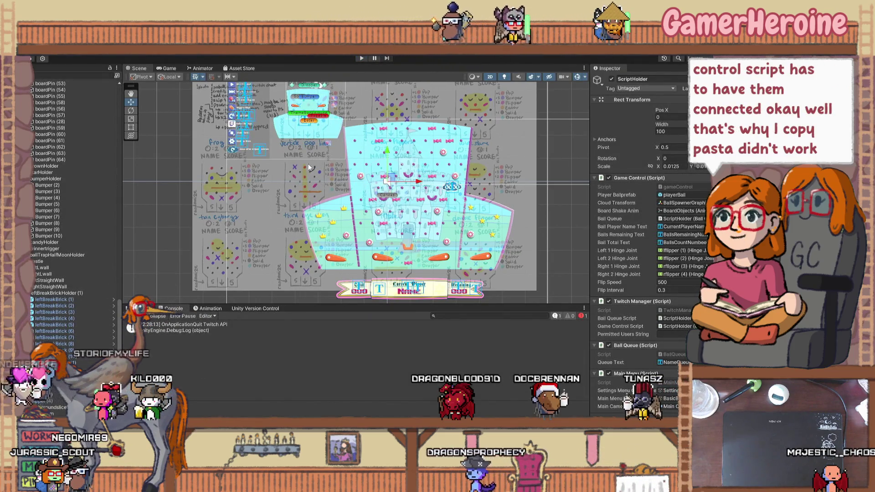
Inspect lflipper (1)'s components, bring back the prefab browser, and switch to Clip Studio Paint
{"action": "double_click", "coordinate": [682, 250]}
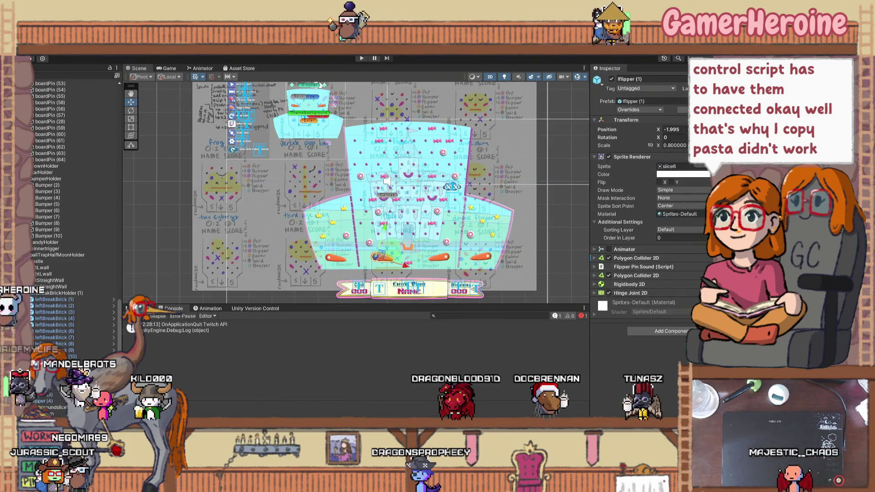
{"action": "scroll", "coordinate": [271, 222], "scroll_direction": "up", "scroll_amount": 5}
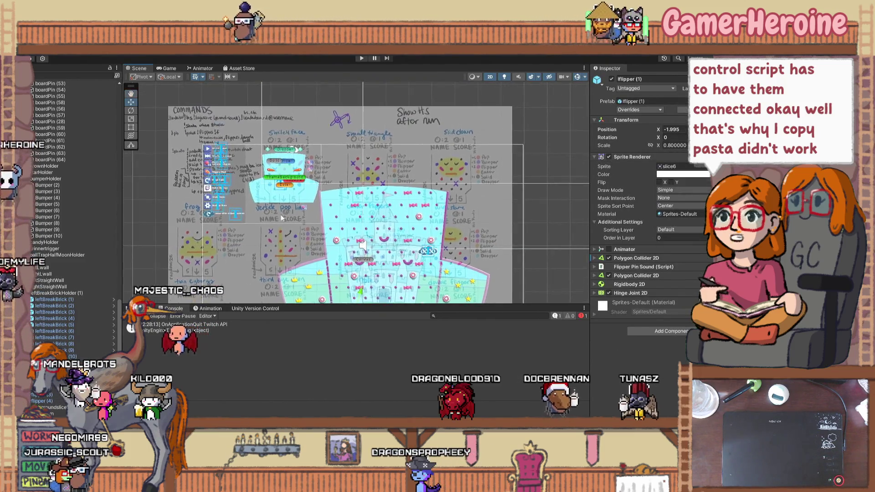
{"action": "key", "text": "ctrl+5"}
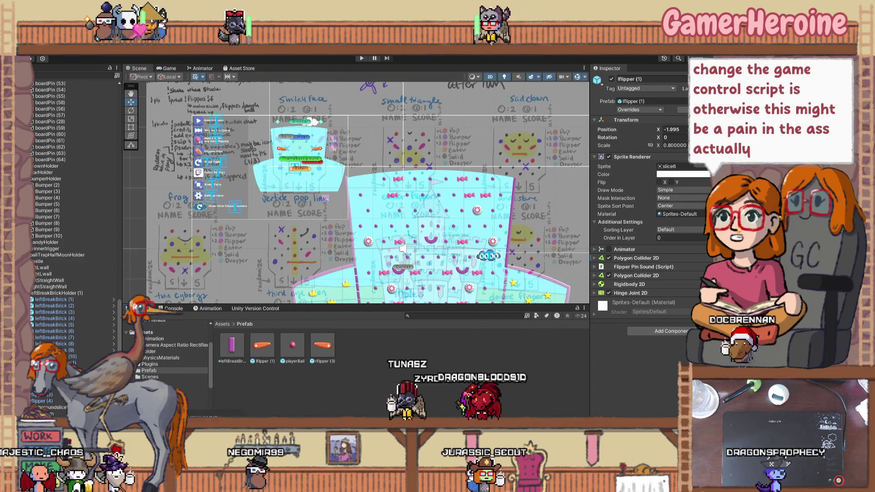
{"action": "key", "text": "alt+Tab"}
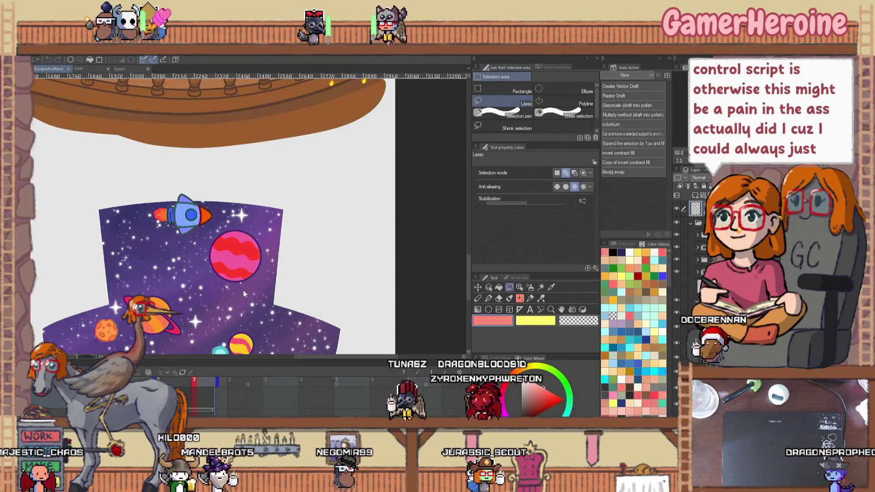
Zoom out on the table artwork sheet and switch to the Steam library
{"action": "scroll", "coordinate": [274, 273], "scroll_direction": "down", "scroll_amount": 5}
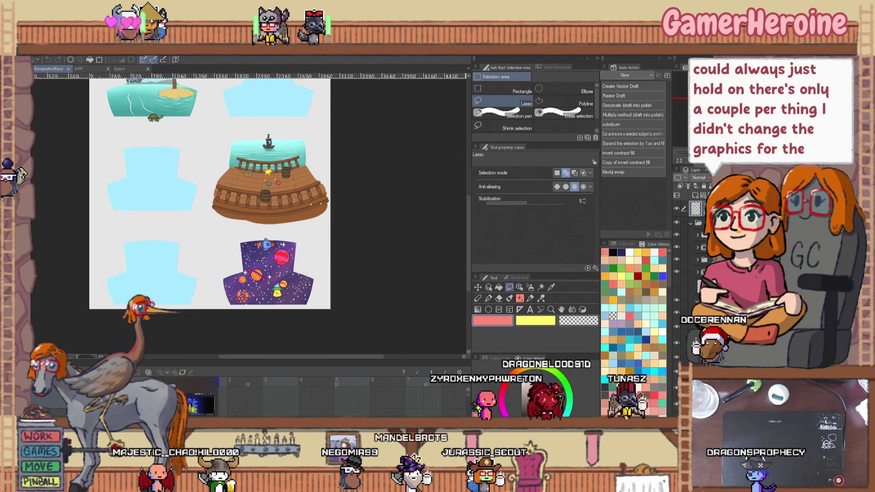
{"action": "key", "text": "alt+Tab"}
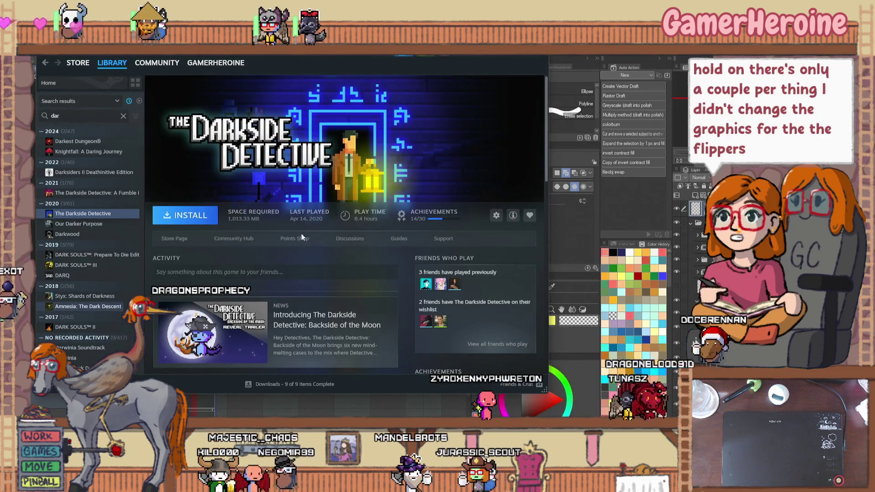
Close the Steam library window and return to the Unity editor
{"action": "key", "text": "alt+Tab"}
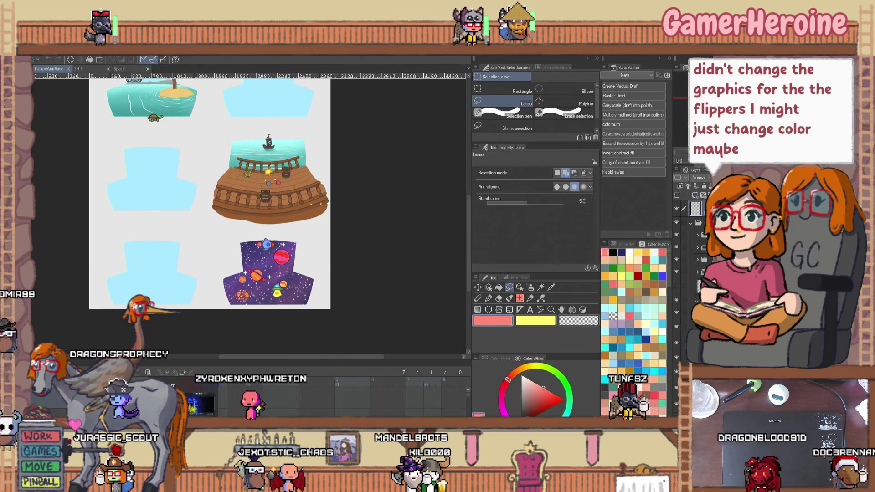
{"action": "key", "text": "alt+Tab"}
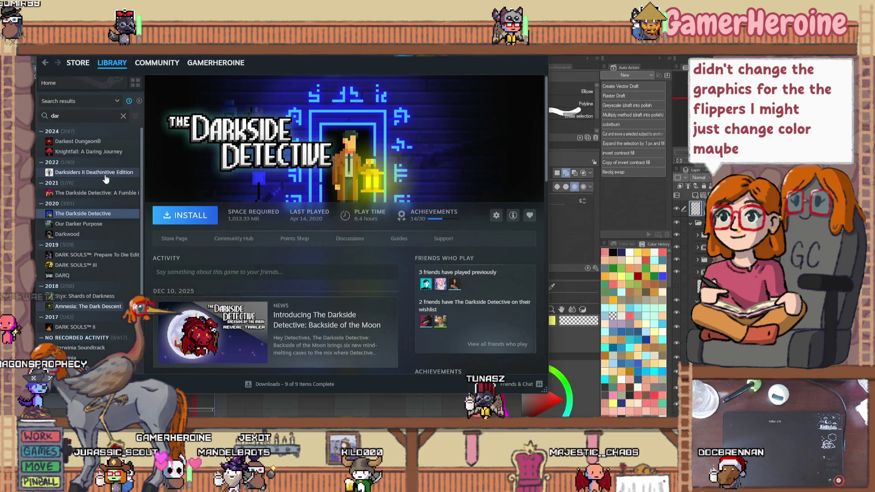
{"action": "left_click", "coordinate": [544, 57]}
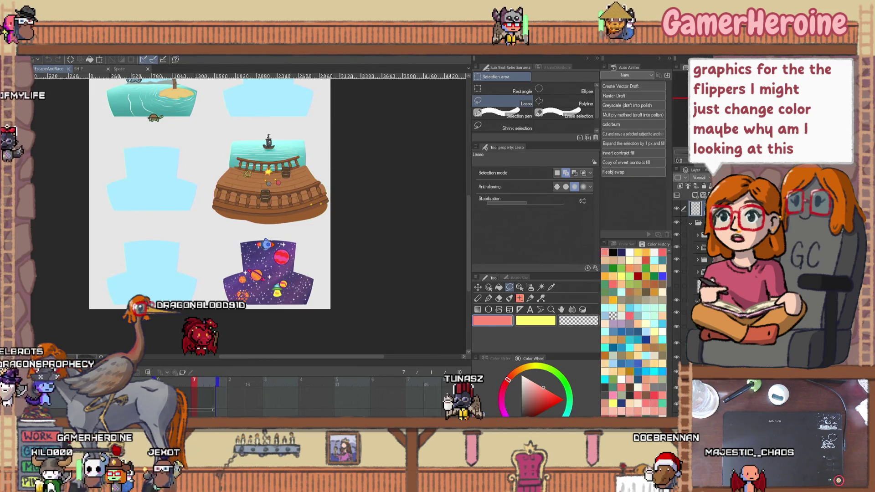
{"action": "key", "text": "alt+Tab"}
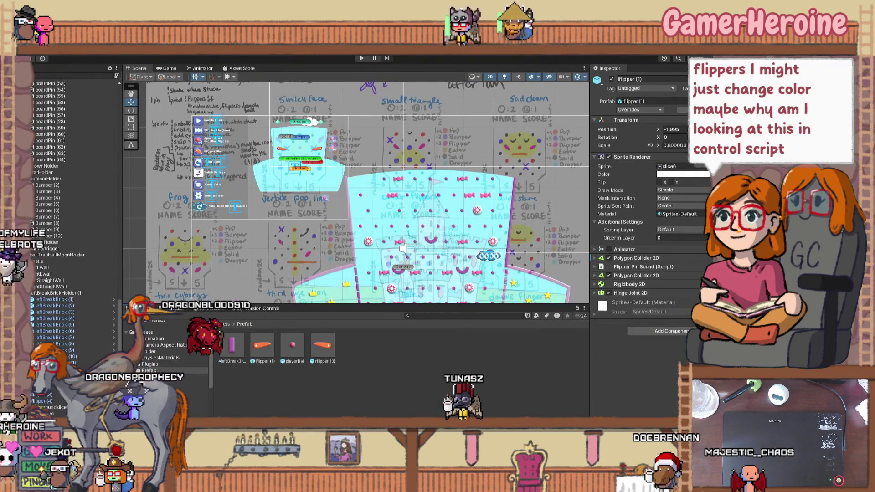
Open the gameControl script from the Assets folder in Visual Studio
{"action": "left_click", "coordinate": [149, 332]}
{"action": "left_click", "coordinate": [420, 411]}
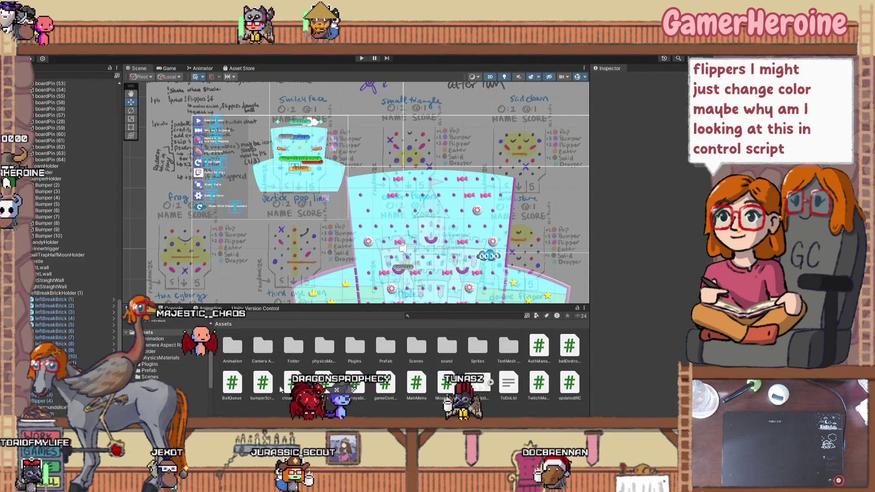
{"action": "left_click", "coordinate": [385, 384]}
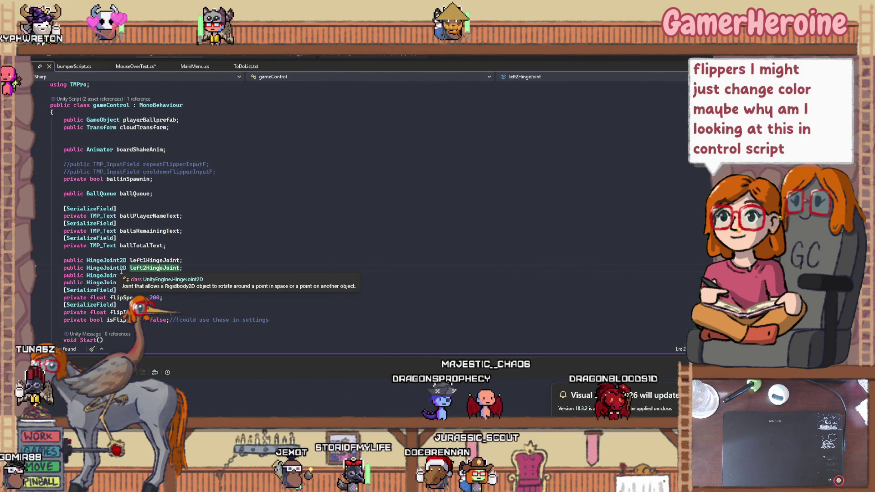
{"action": "scroll", "coordinate": [121, 272], "scroll_direction": "down", "scroll_amount": 15}
{"action": "scroll", "coordinate": [121, 271], "scroll_direction": "down", "scroll_amount": 4}
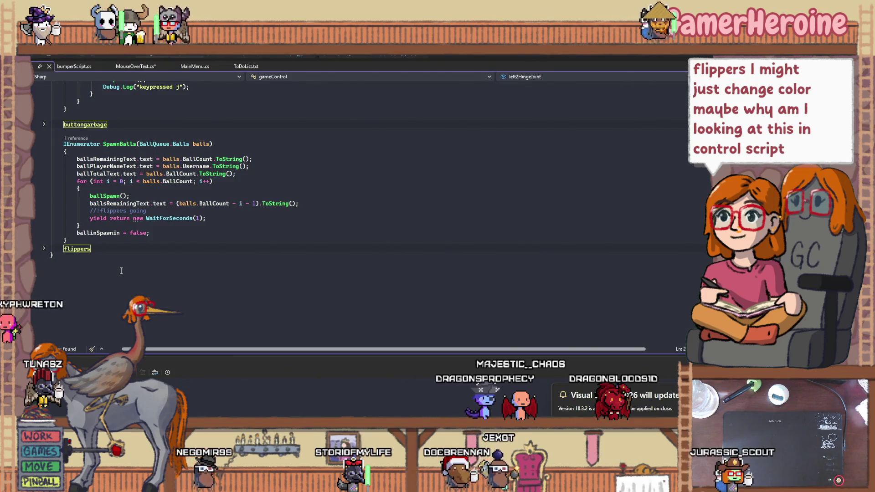
{"action": "scroll", "coordinate": [121, 272], "scroll_direction": "up", "scroll_amount": 10}
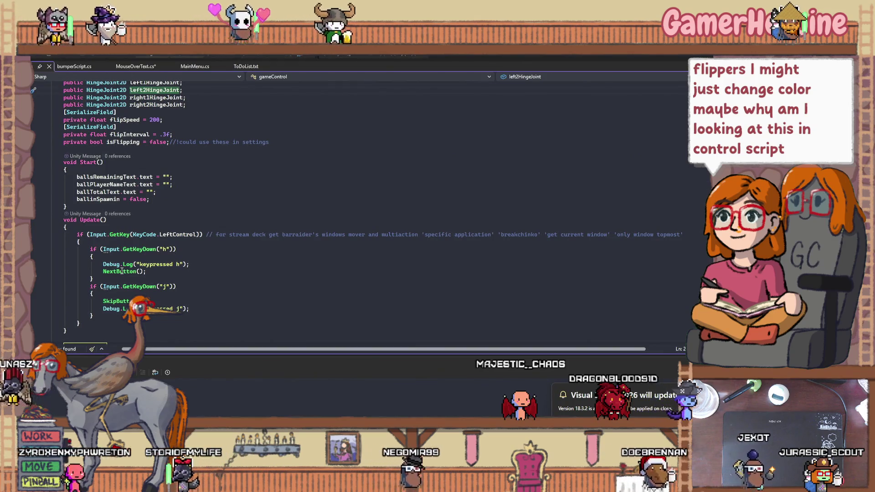
{"action": "scroll", "coordinate": [121, 271], "scroll_direction": "down", "scroll_amount": 5}
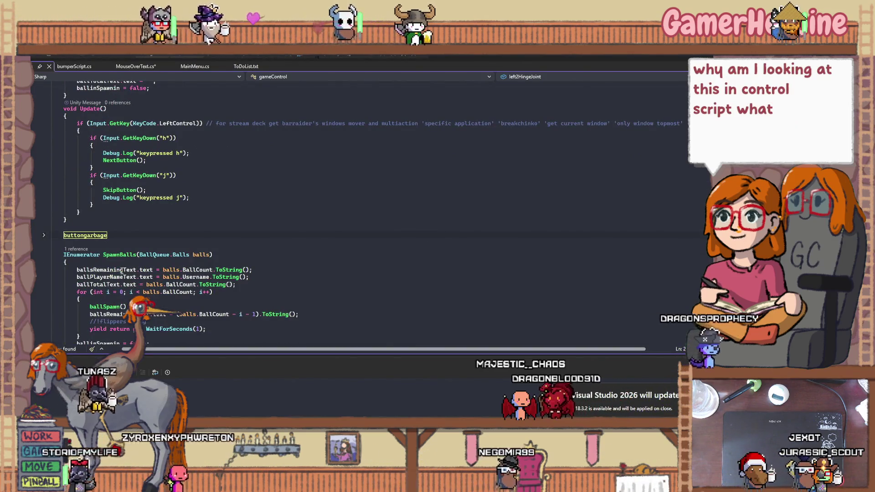
{"action": "scroll", "coordinate": [121, 271], "scroll_direction": "down", "scroll_amount": 2}
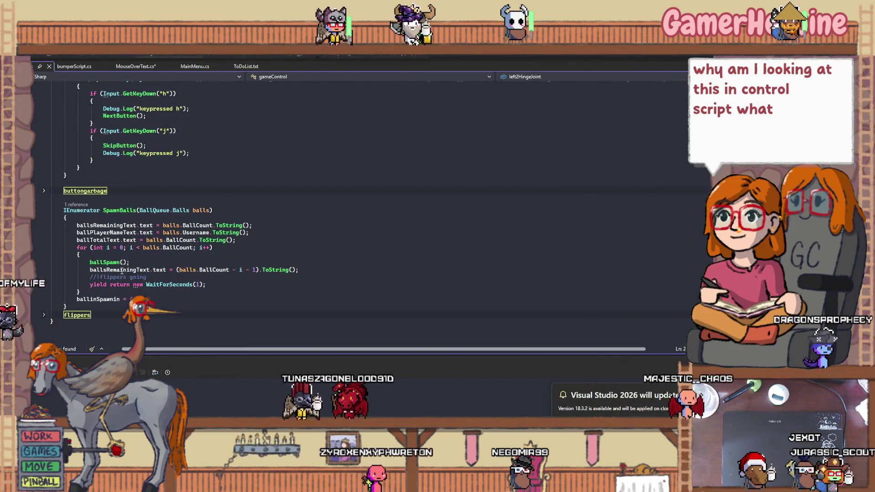
{"action": "scroll", "coordinate": [122, 272], "scroll_direction": "up", "scroll_amount": 1}
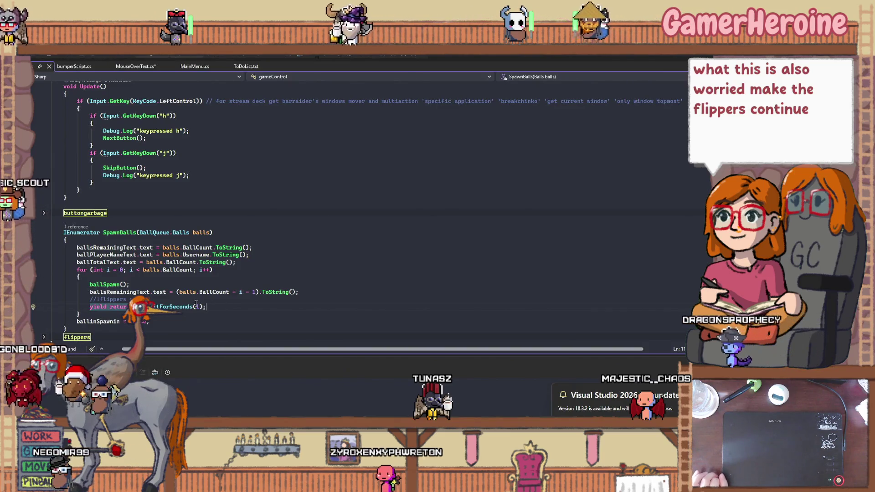
{"action": "scroll", "coordinate": [196, 304], "scroll_direction": "up", "scroll_amount": 2}
{"action": "scroll", "coordinate": [196, 304], "scroll_direction": "up", "scroll_amount": 4}
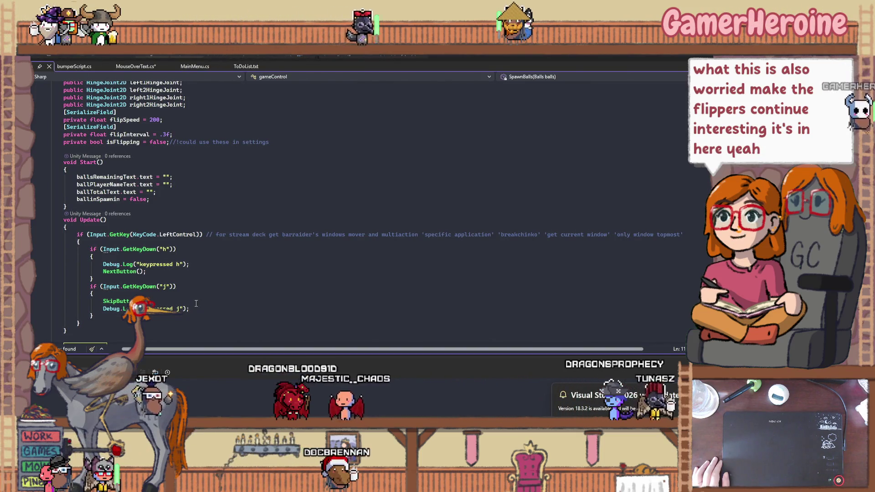
{"action": "scroll", "coordinate": [196, 304], "scroll_direction": "up", "scroll_amount": 5}
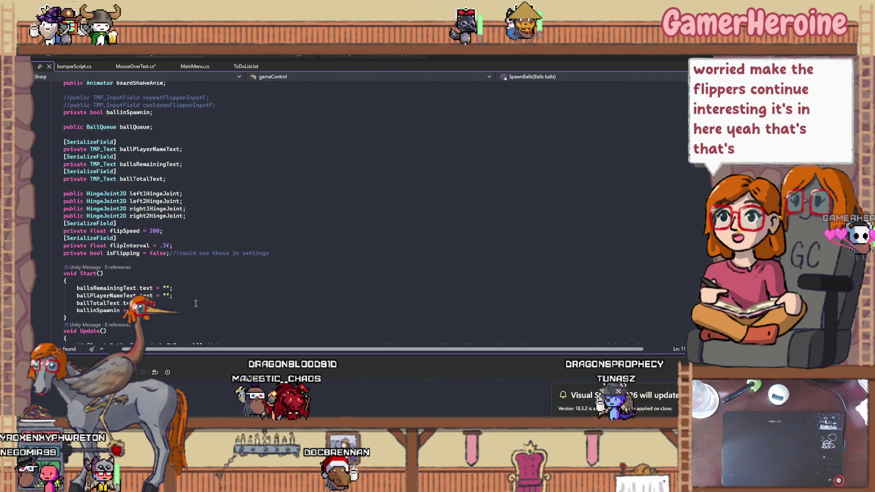
{"action": "scroll", "coordinate": [196, 303], "scroll_direction": "down", "scroll_amount": 10}
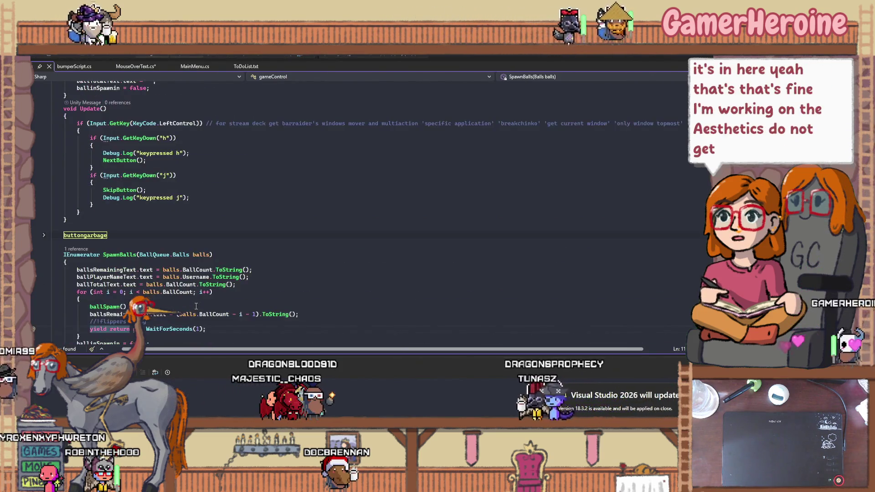
{"action": "scroll", "coordinate": [196, 305], "scroll_direction": "up", "scroll_amount": 3}
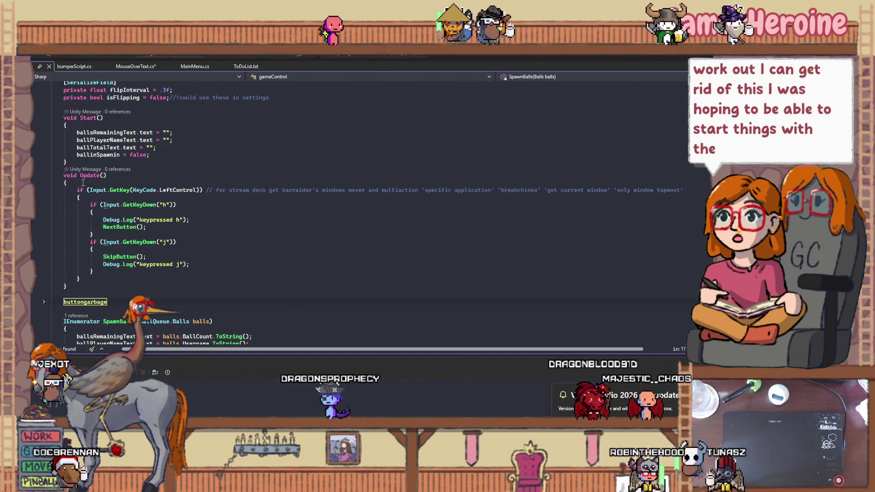
Select the LeftControl if-block in gameControl's Update() method
{"action": "left_click", "coordinate": [280, 188]}
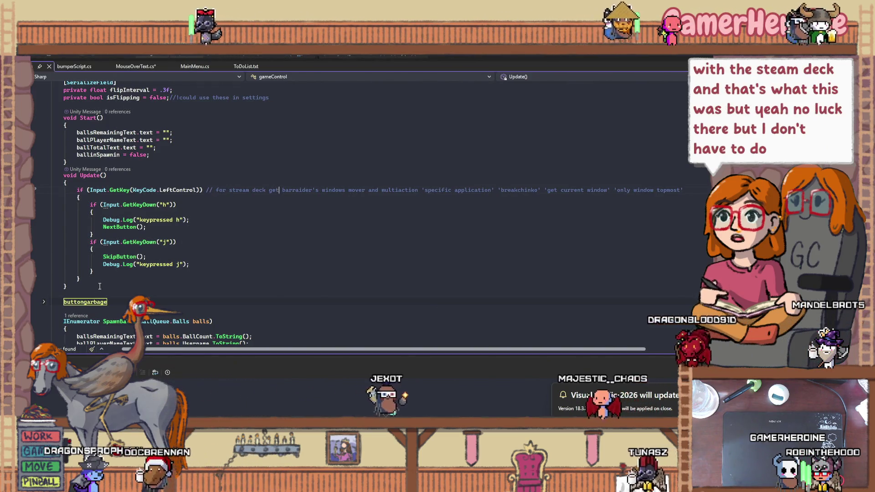
{"action": "mouse_move", "coordinate": [83, 280]}
{"action": "left_mouse_down"}
{"action": "mouse_move", "coordinate": [91, 227]}
{"action": "mouse_move", "coordinate": [77, 190]}
{"action": "left_mouse_up"}
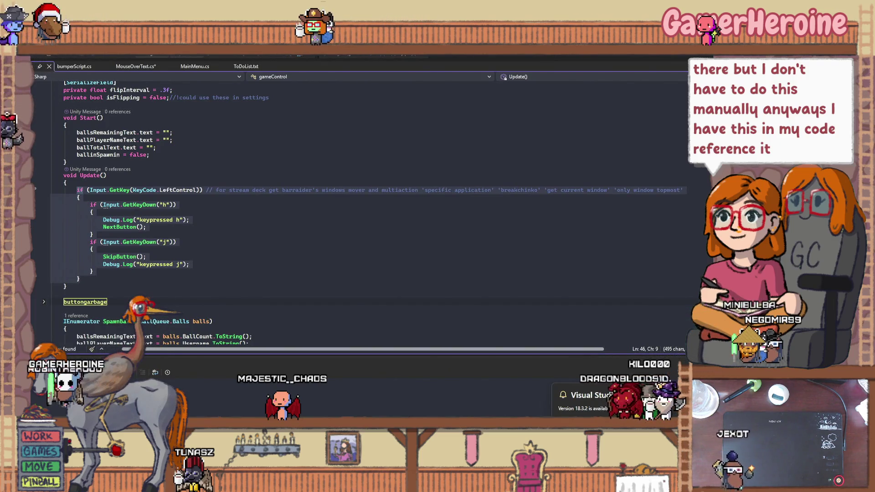
Delete the LeftControl if-block and its leftover blank line, leaving Update() empty
{"action": "left_click", "coordinate": [246, 265]}
{"action": "mouse_move", "coordinate": [88, 283]}
{"action": "left_mouse_down"}
{"action": "mouse_move", "coordinate": [92, 205]}
{"action": "mouse_move", "coordinate": [76, 190]}
{"action": "left_mouse_up"}
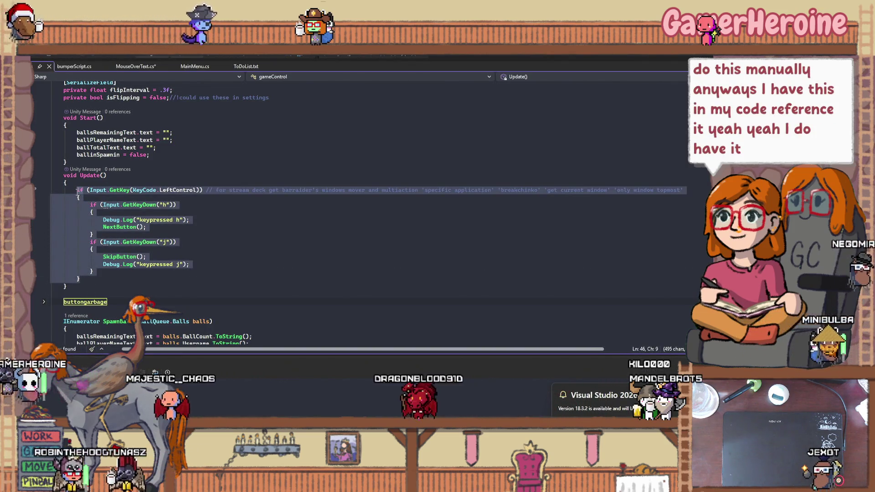
{"action": "key", "text": "Delete"}
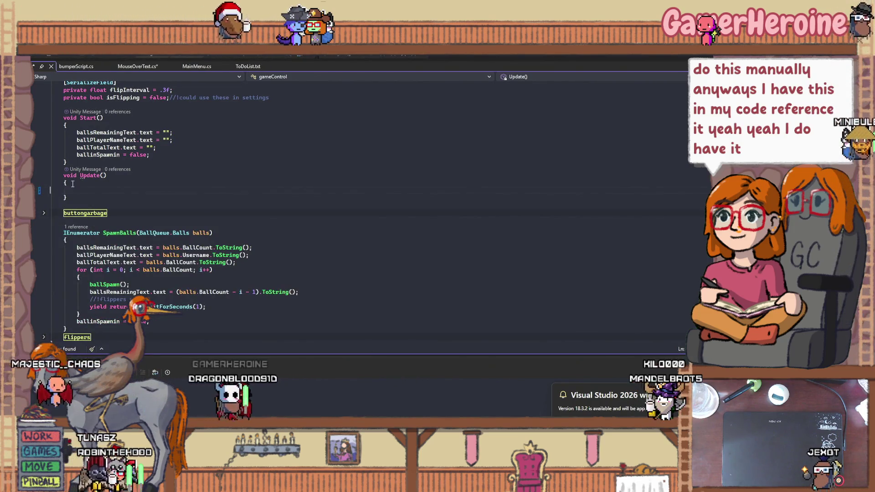
{"action": "key", "text": "BackSpace"}
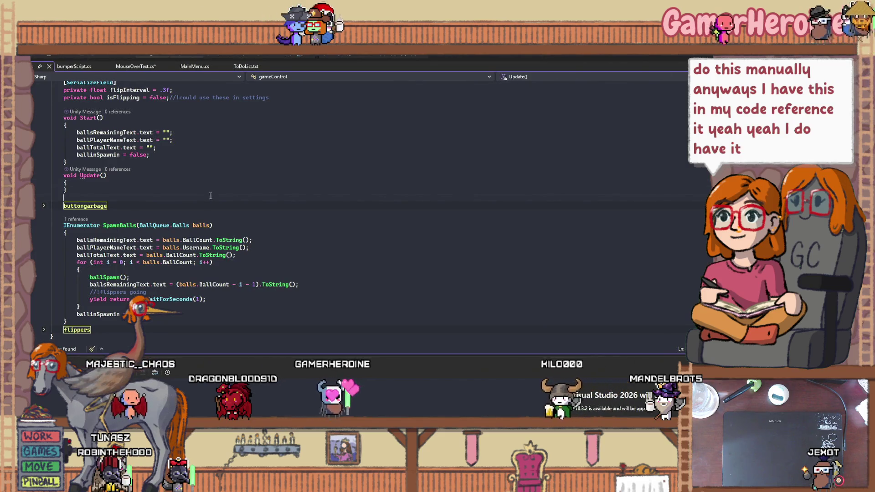
Add a '//! high scores and credits too' comment to the ballPlayerNameText line and highlight the isFlipping note
{"action": "scroll", "coordinate": [200, 218], "scroll_direction": "up", "scroll_amount": 3}
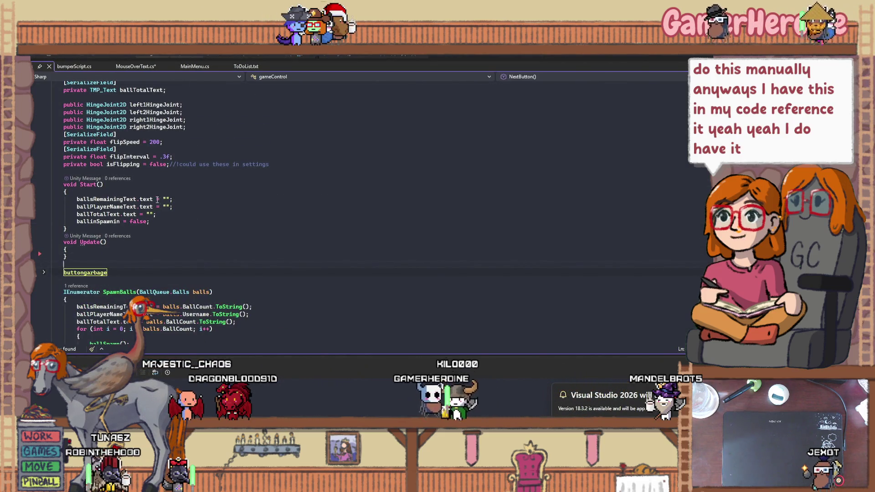
{"action": "left_click", "coordinate": [113, 206]}
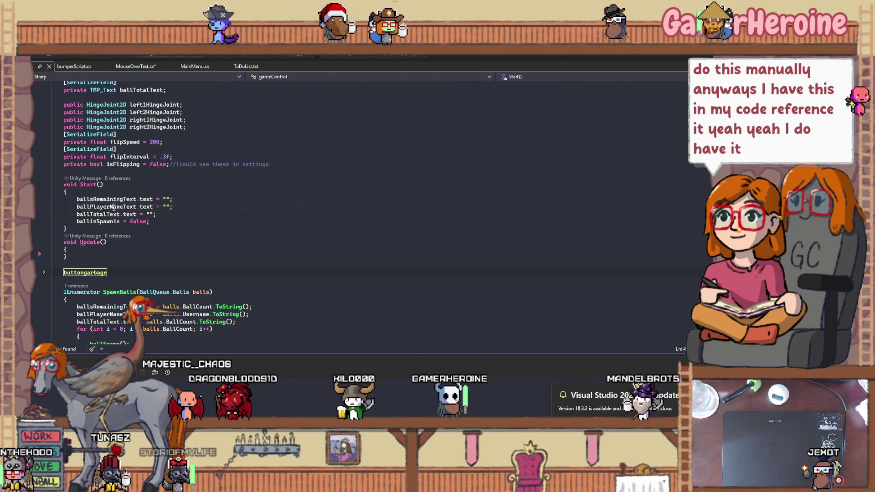
{"action": "left_click", "coordinate": [157, 222]}
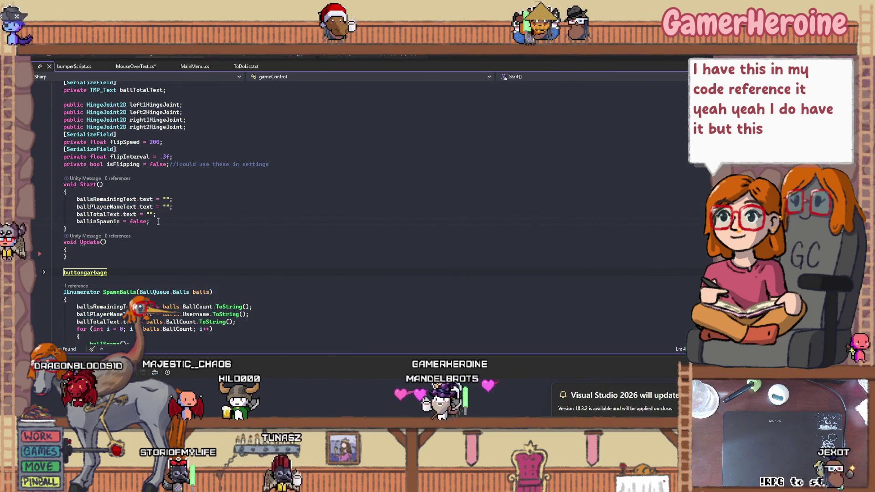
{"action": "left_click", "coordinate": [178, 207]}
{"action": "type", "text": "//! "}
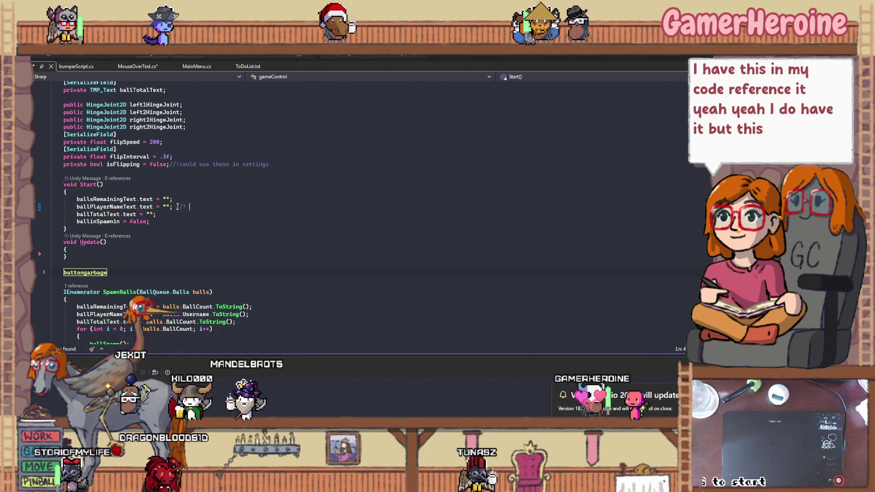
{"action": "type", "text": "high scores and credits too"}
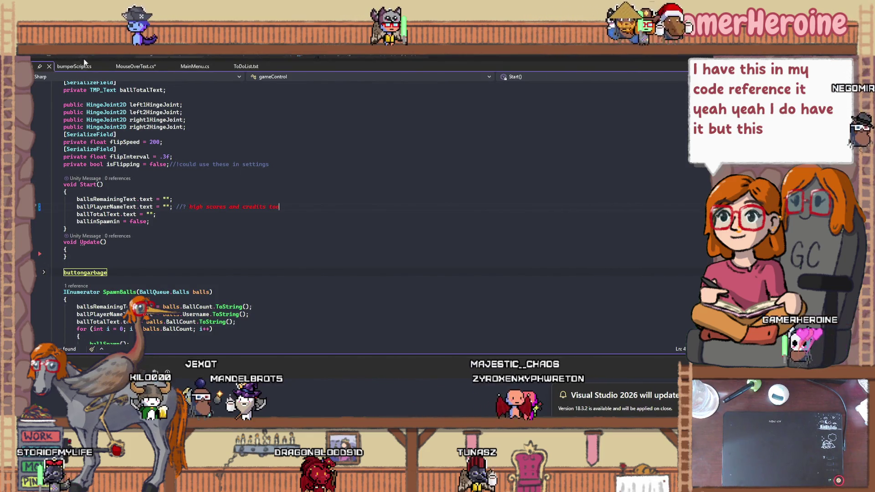
{"action": "scroll", "coordinate": [210, 220], "scroll_direction": "up", "scroll_amount": 2}
{"action": "left_click", "coordinate": [180, 209]}
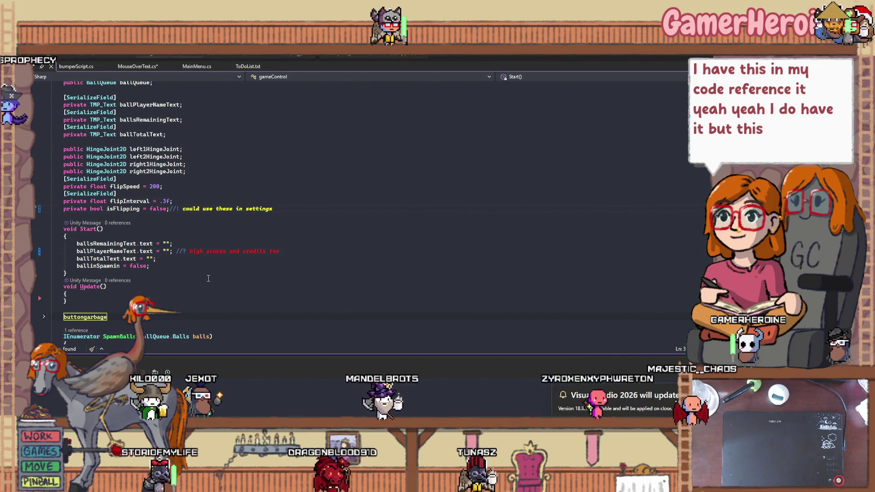
Space the //! marker in SpawnBalls' 'flippers going' comment so it renders highlighted in yellow
{"action": "scroll", "coordinate": [208, 278], "scroll_direction": "down", "scroll_amount": 1}
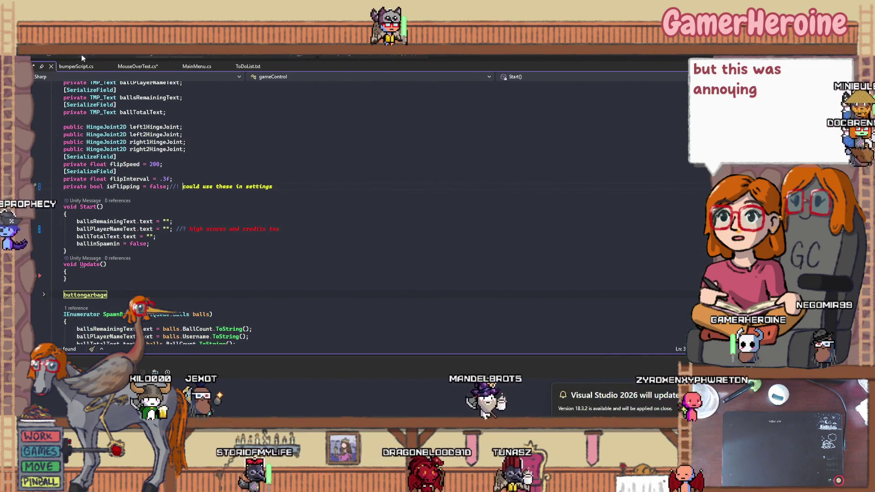
{"action": "scroll", "coordinate": [178, 217], "scroll_direction": "up", "scroll_amount": 4}
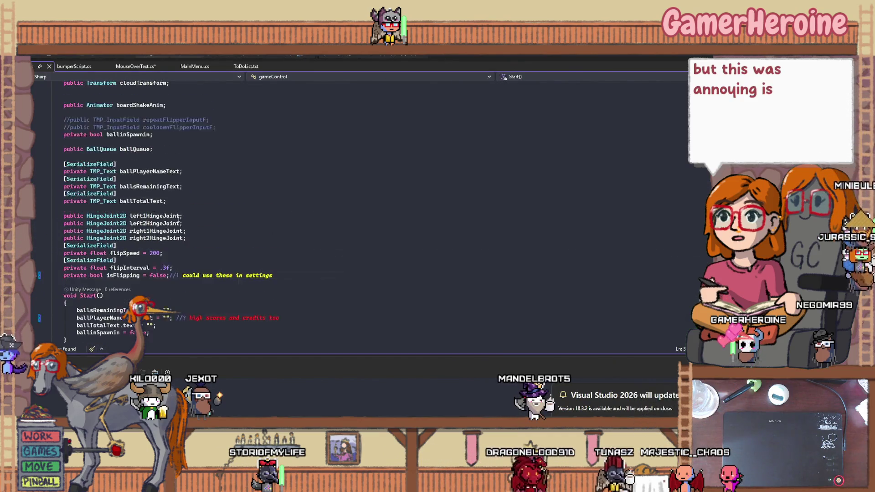
{"action": "scroll", "coordinate": [178, 218], "scroll_direction": "up", "scroll_amount": 1}
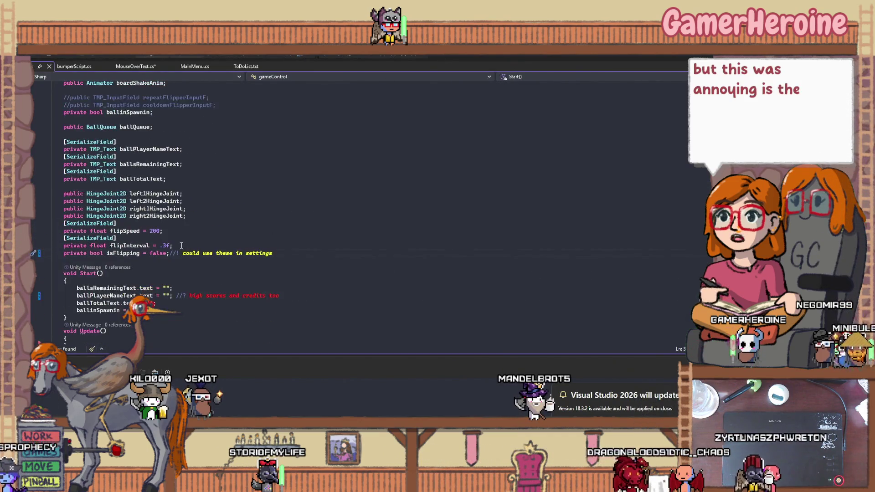
{"action": "scroll", "coordinate": [189, 237], "scroll_direction": "down", "scroll_amount": 5}
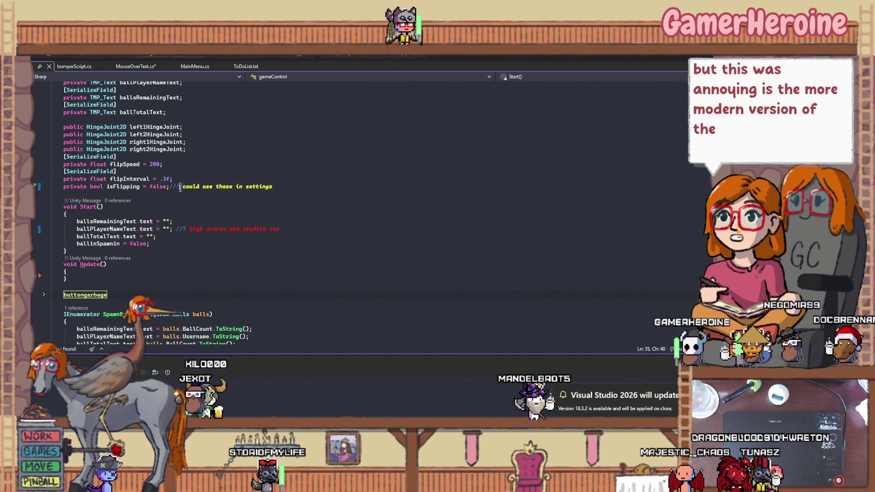
{"action": "scroll", "coordinate": [182, 217], "scroll_direction": "up", "scroll_amount": 2}
{"action": "scroll", "coordinate": [191, 228], "scroll_direction": "down", "scroll_amount": 1}
{"action": "scroll", "coordinate": [219, 246], "scroll_direction": "up", "scroll_amount": 1}
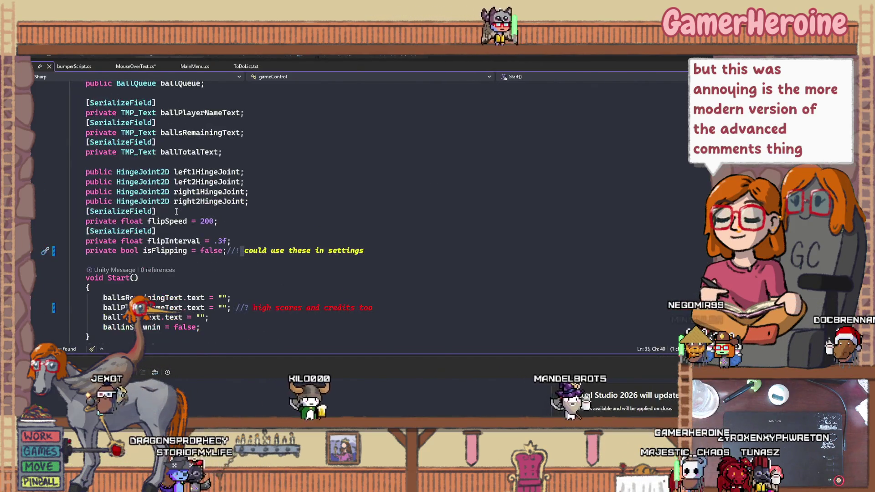
{"action": "scroll", "coordinate": [236, 256], "scroll_direction": "up", "scroll_amount": 3, "text": "ctrl"}
{"action": "scroll", "coordinate": [324, 309], "scroll_direction": "down", "scroll_amount": 8}
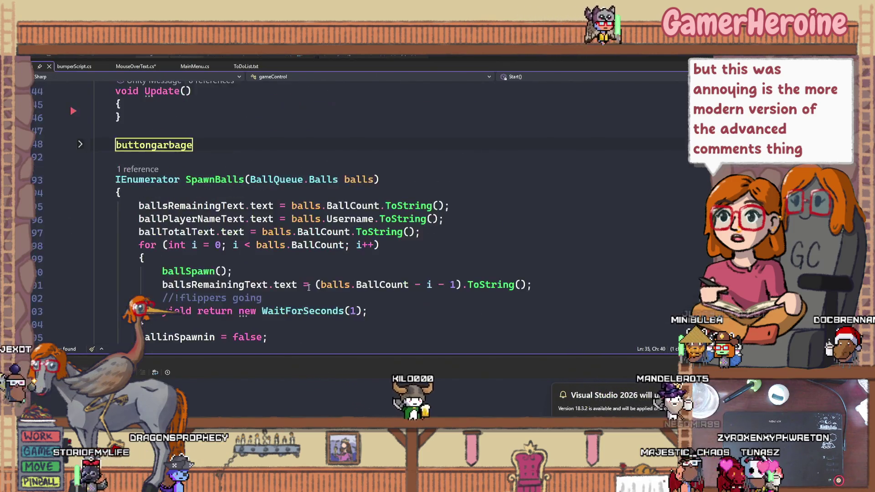
{"action": "scroll", "coordinate": [260, 269], "scroll_direction": "down", "scroll_amount": 1}
{"action": "left_click", "coordinate": [163, 243]}
{"action": "scroll", "coordinate": [166, 248], "scroll_direction": "down", "scroll_amount": 2}
{"action": "scroll", "coordinate": [176, 254], "scroll_direction": "down", "scroll_amount": 2, "text": "ctrl"}
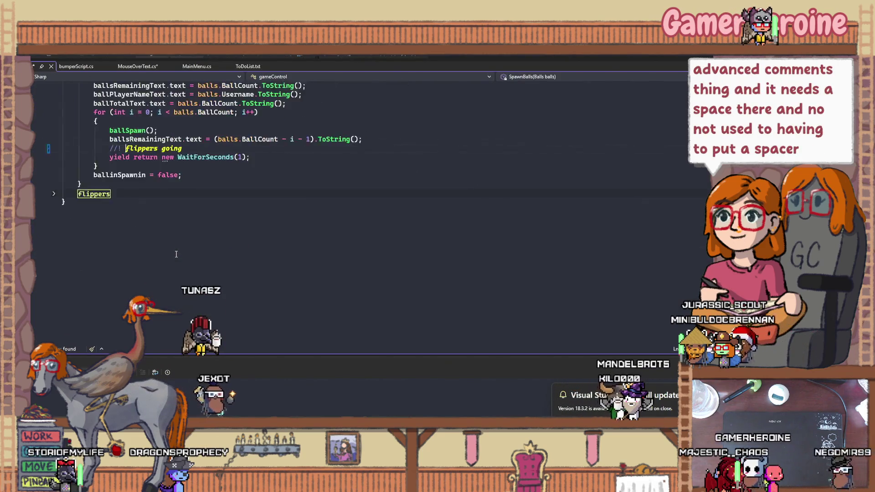
{"action": "scroll", "coordinate": [176, 254], "scroll_direction": "down", "scroll_amount": 2, "text": "ctrl"}
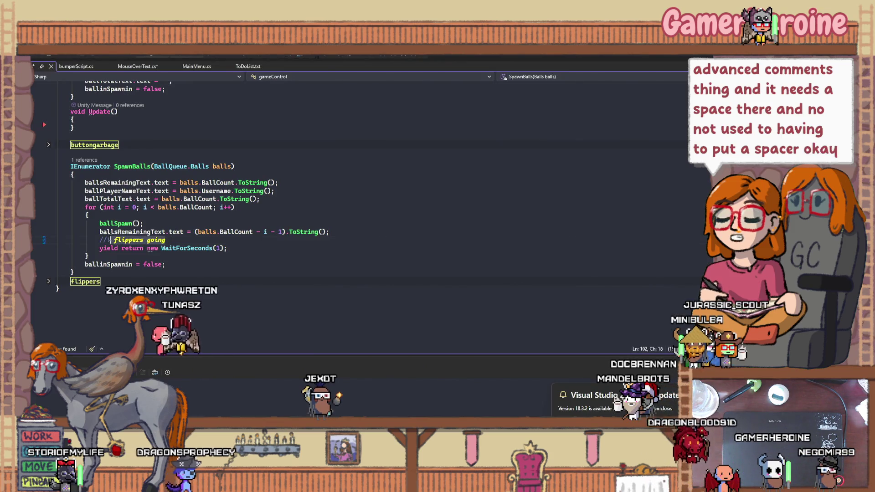
{"action": "left_click_drag", "start_coordinate": [109, 240], "coordinate": [99, 240]}
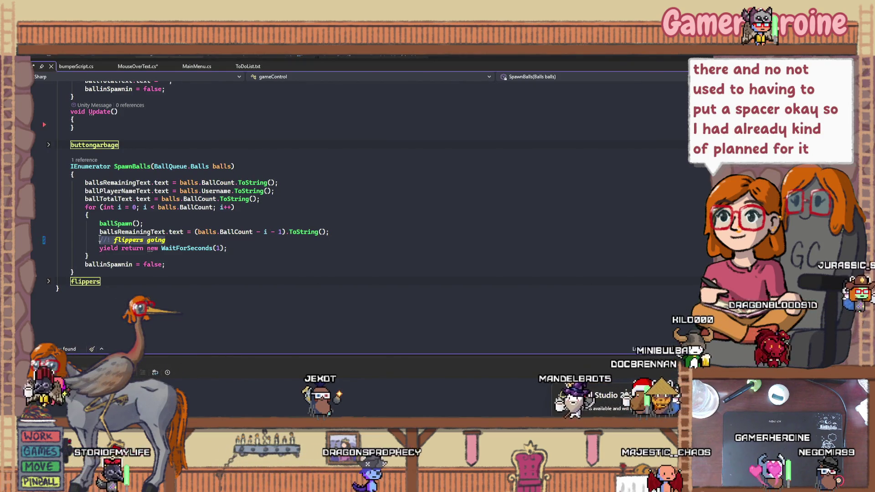
{"action": "scroll", "coordinate": [108, 236], "scroll_direction": "up", "scroll_amount": 4}
{"action": "scroll", "coordinate": [109, 236], "scroll_direction": "up", "scroll_amount": 4}
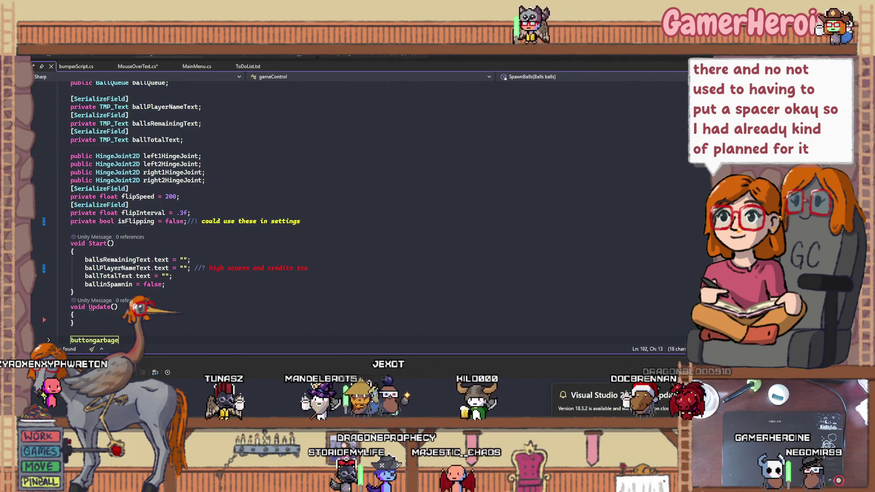
Review the edited gameControl script and bring Unity forward to recompile it
{"action": "scroll", "coordinate": [206, 263], "scroll_direction": "up", "scroll_amount": 2}
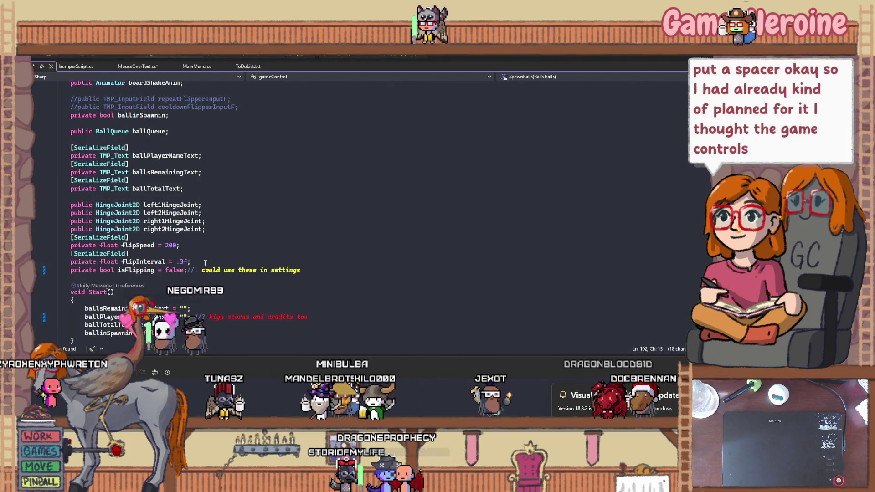
{"action": "scroll", "coordinate": [133, 296], "scroll_direction": "down", "scroll_amount": 11}
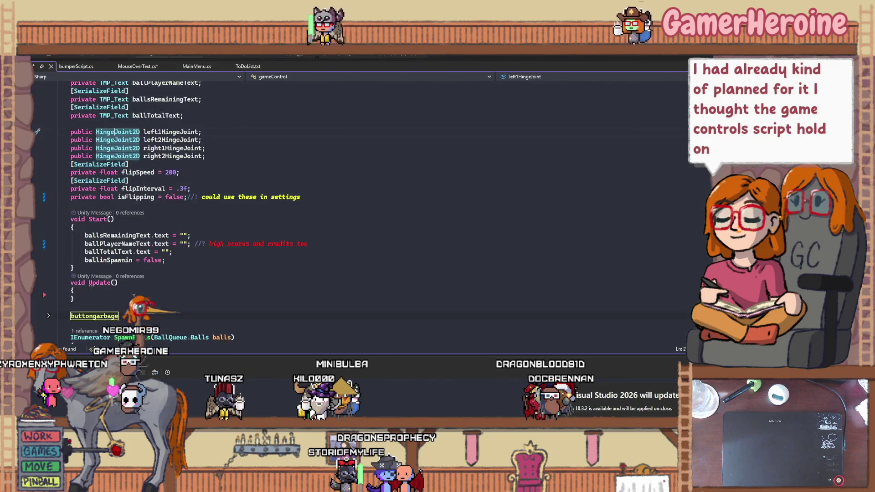
{"action": "scroll", "coordinate": [133, 296], "scroll_direction": "up", "scroll_amount": 15}
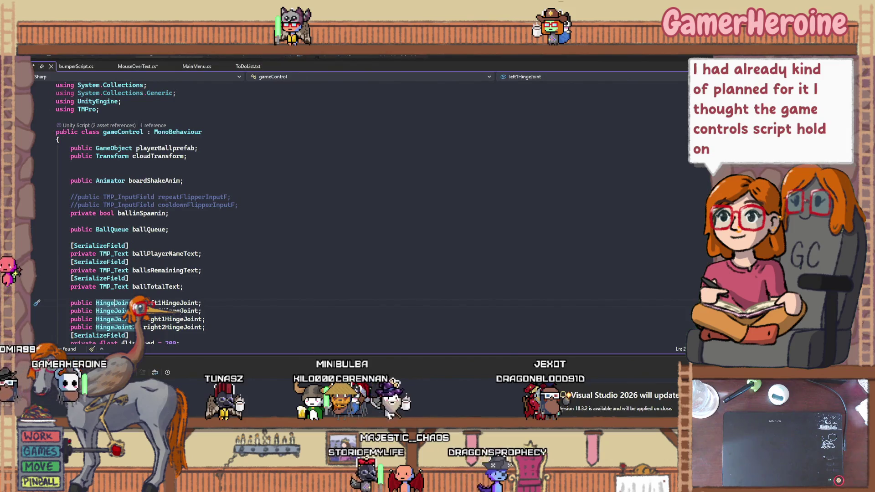
{"action": "key", "text": "alt+Tab"}
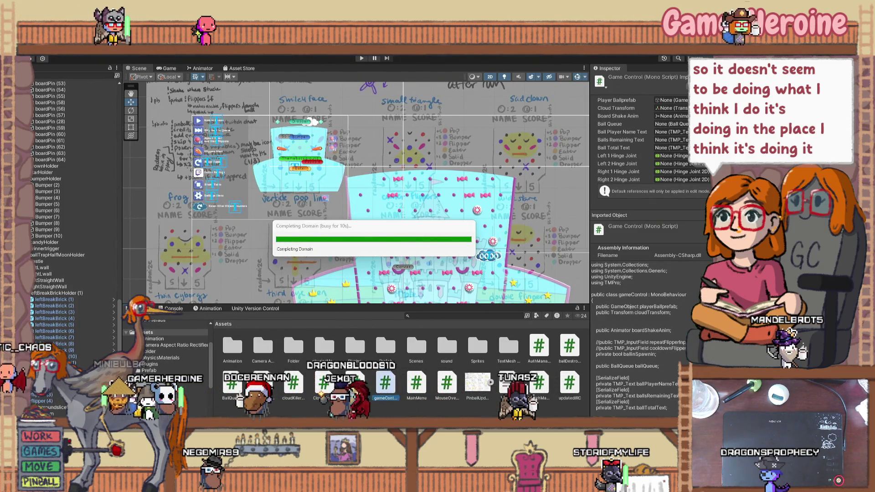
Inspect leftBreakBrick (3) and collapse both of its Box Collider 2D components
{"action": "left_click", "coordinate": [48, 402]}
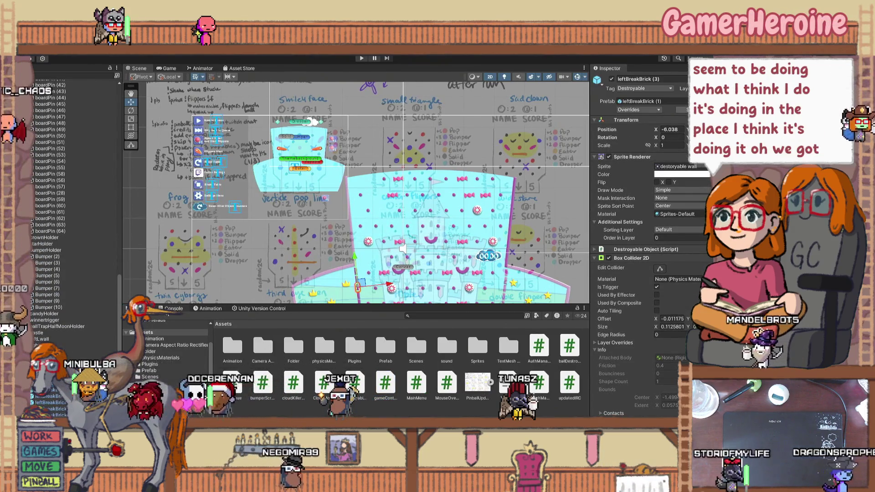
{"action": "left_click", "coordinate": [595, 259]}
{"action": "left_click", "coordinate": [595, 267]}
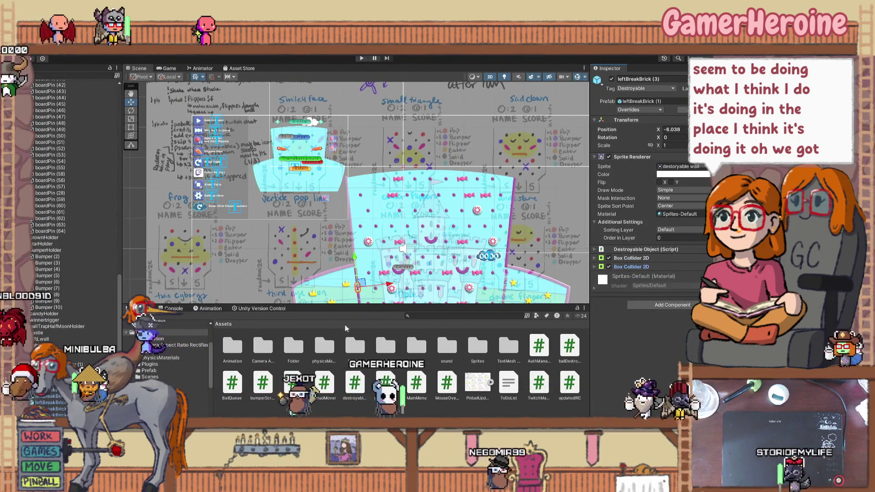
Select rflipper (3) to view its polygon colliders, Rigidbody 2D and Hinge Joint 2D
{"action": "scroll", "coordinate": [59, 205], "scroll_direction": "up", "scroll_amount": 12}
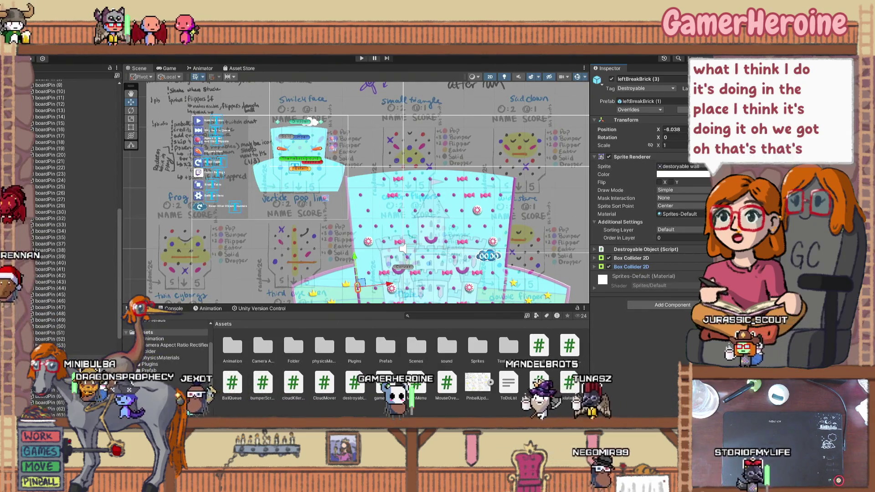
{"action": "scroll", "coordinate": [59, 227], "scroll_direction": "down", "scroll_amount": 15}
{"action": "left_click", "coordinate": [44, 395]}
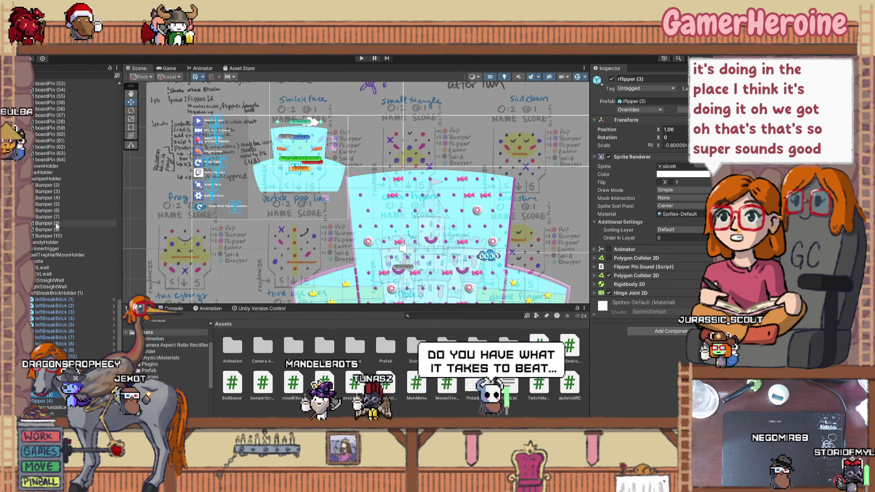
Check ScriptHolder and Button_Flippers' On Click () gameControl call, then return to the gameControl code
{"action": "scroll", "coordinate": [57, 226], "scroll_direction": "up", "scroll_amount": 8}
{"action": "scroll", "coordinate": [59, 205], "scroll_direction": "up", "scroll_amount": 20}
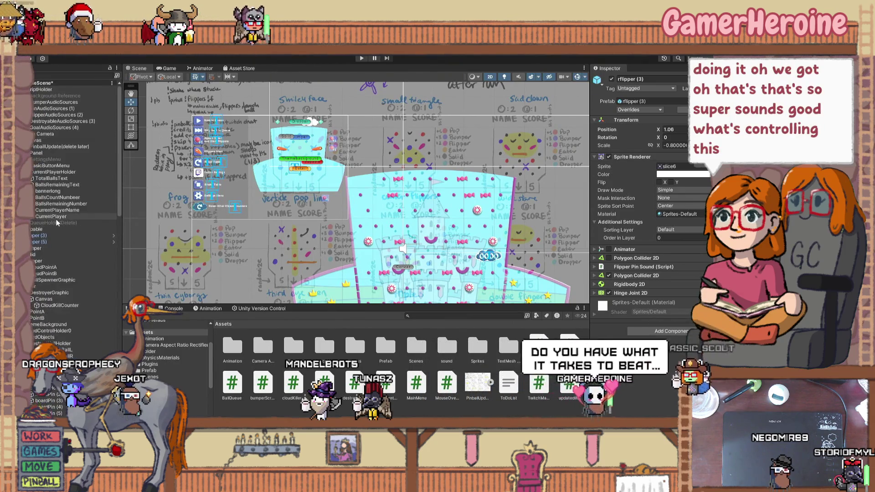
{"action": "left_click", "coordinate": [64, 90]}
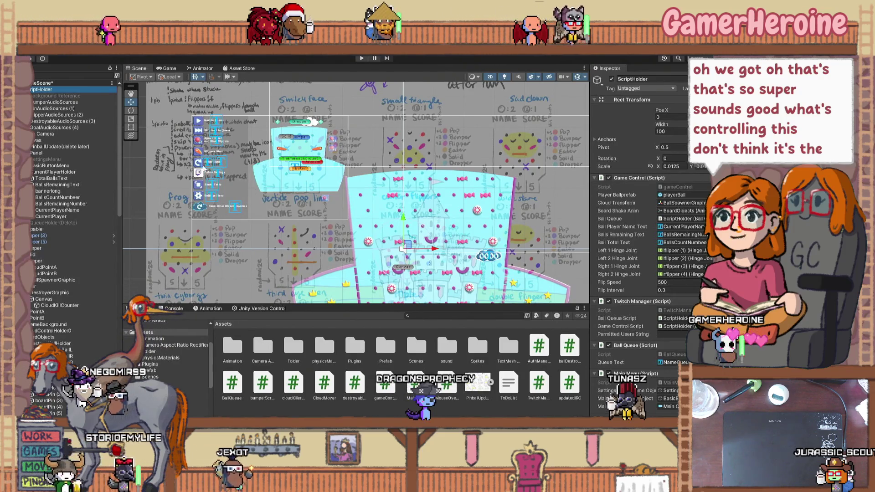
{"action": "left_click", "coordinate": [199, 151]}
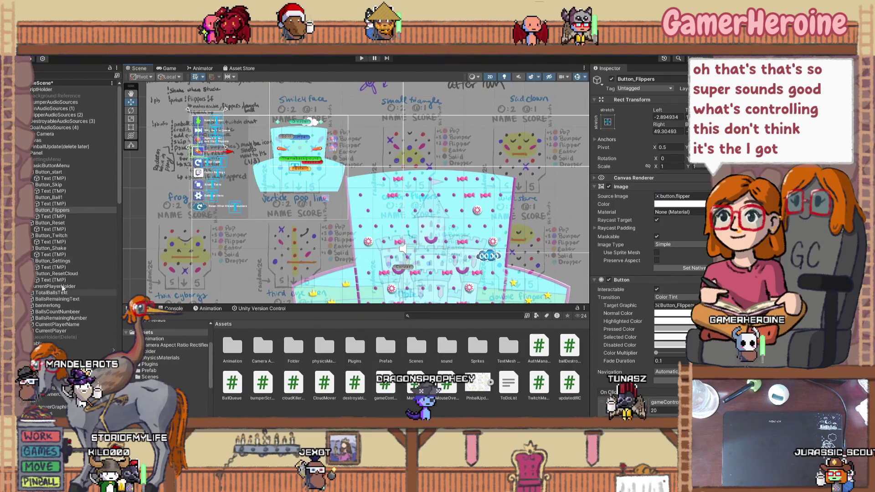
{"action": "left_click", "coordinate": [51, 166]}
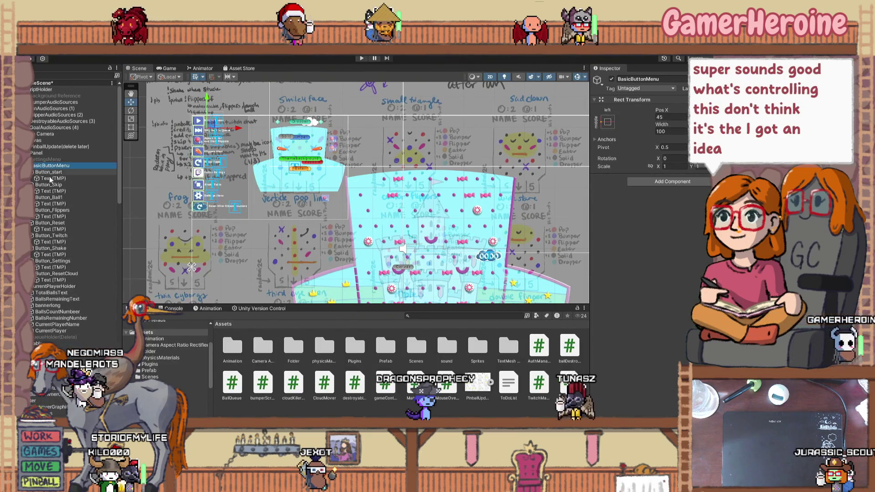
{"action": "left_click", "coordinate": [53, 210]}
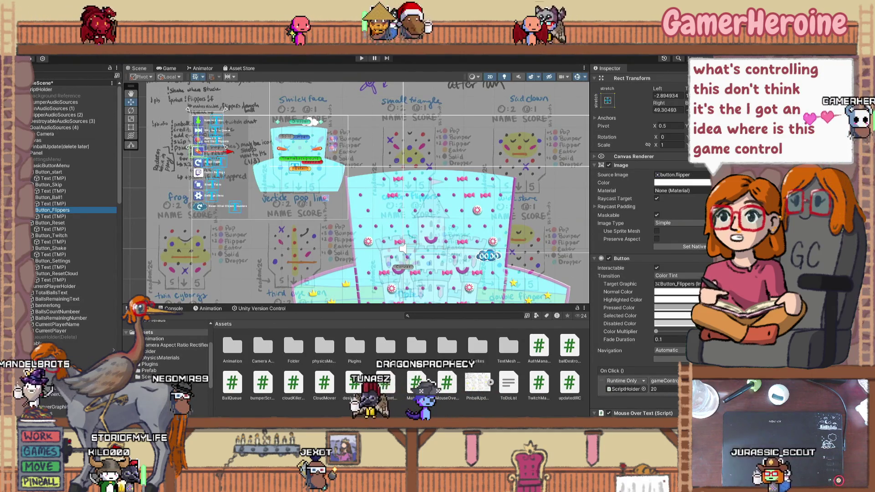
{"action": "key", "text": "alt+Tab"}
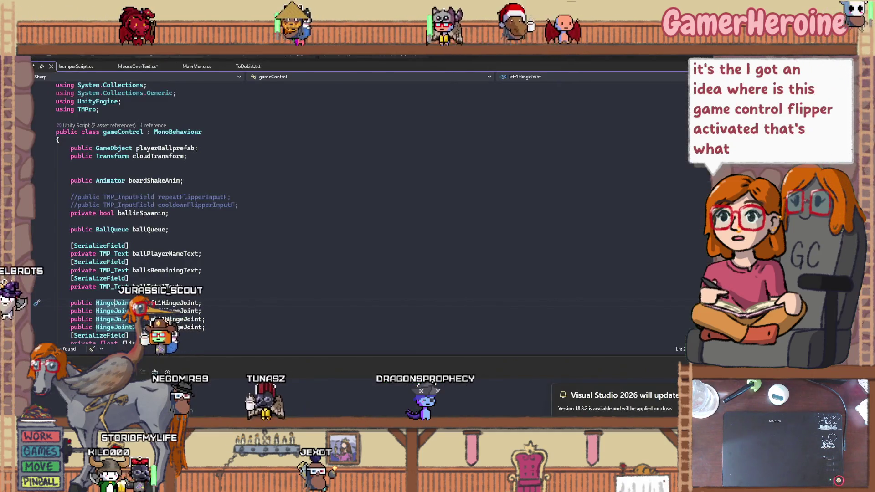
Scroll gameControl.cs from its fields down to the buttongarbage region's ballSpawn, SkipButton and shakeTable methods
{"action": "scroll", "coordinate": [248, 308], "scroll_direction": "down", "scroll_amount": 6}
{"action": "scroll", "coordinate": [248, 308], "scroll_direction": "down", "scroll_amount": 4}
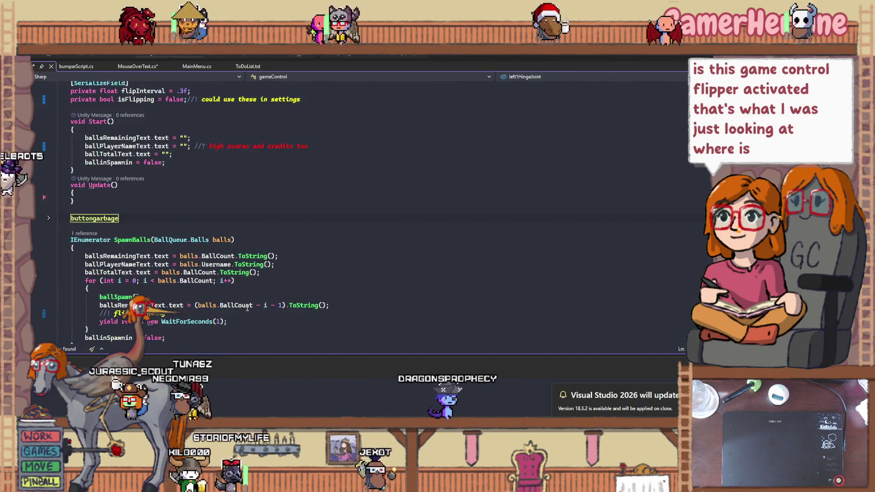
{"action": "scroll", "coordinate": [248, 308], "scroll_direction": "down", "scroll_amount": 3}
{"action": "scroll", "coordinate": [247, 308], "scroll_direction": "up", "scroll_amount": 3}
{"action": "scroll", "coordinate": [248, 308], "scroll_direction": "up", "scroll_amount": 6}
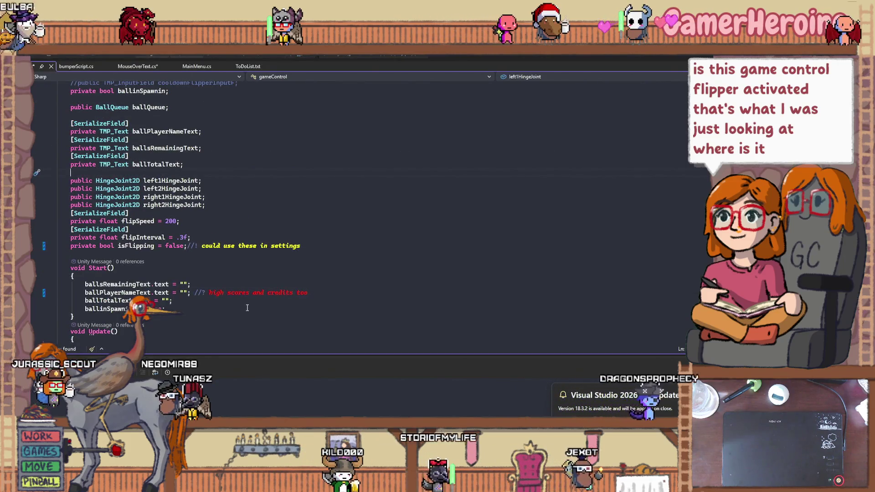
{"action": "scroll", "coordinate": [248, 308], "scroll_direction": "up", "scroll_amount": 3}
{"action": "scroll", "coordinate": [247, 308], "scroll_direction": "up", "scroll_amount": 2}
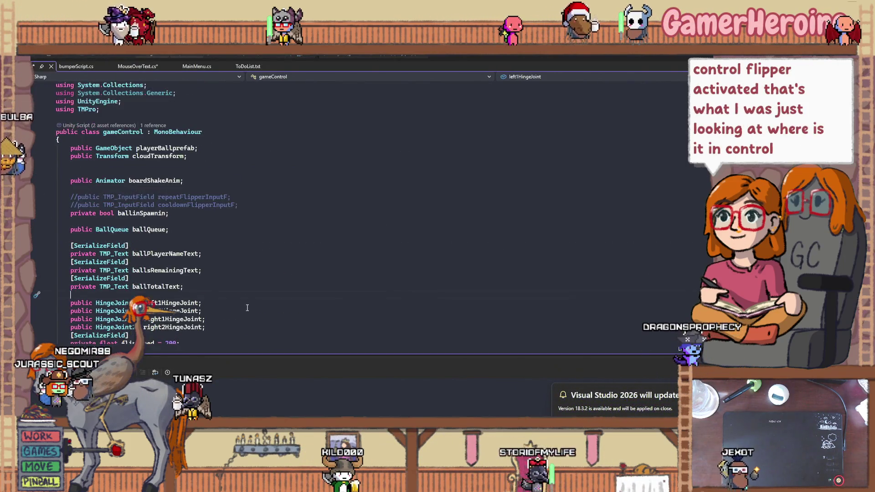
{"action": "scroll", "coordinate": [248, 308], "scroll_direction": "down", "scroll_amount": 8}
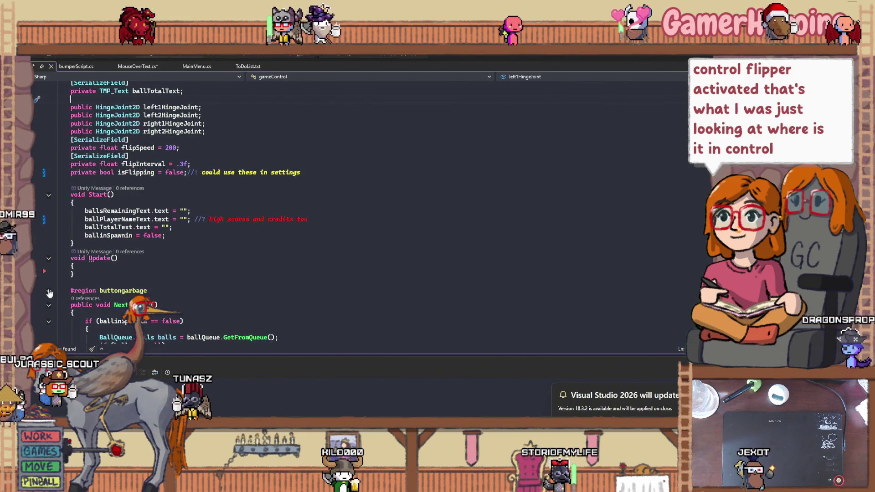
{"action": "scroll", "coordinate": [50, 293], "scroll_direction": "down", "scroll_amount": 6}
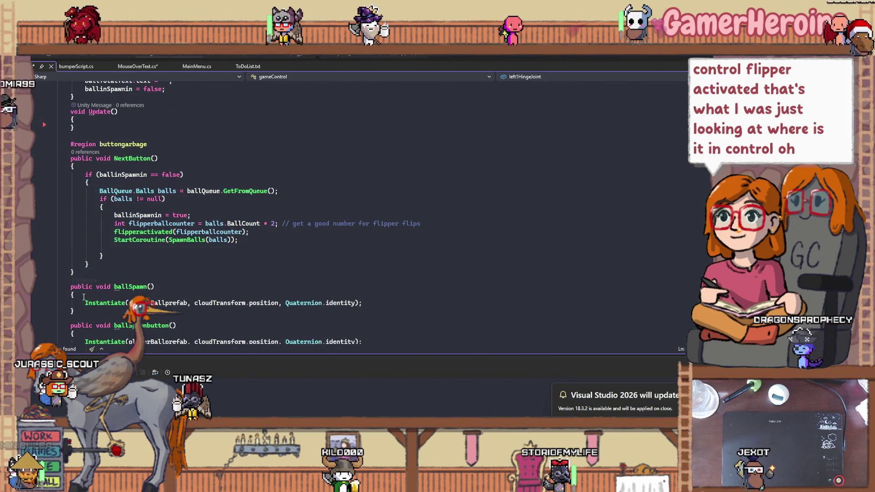
{"action": "scroll", "coordinate": [84, 296], "scroll_direction": "up", "scroll_amount": 3}
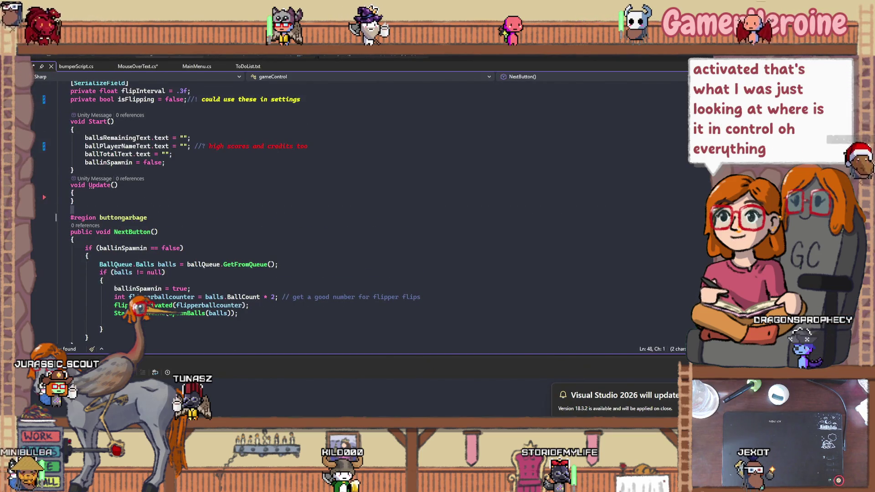
{"action": "scroll", "coordinate": [57, 267], "scroll_direction": "down", "scroll_amount": 6}
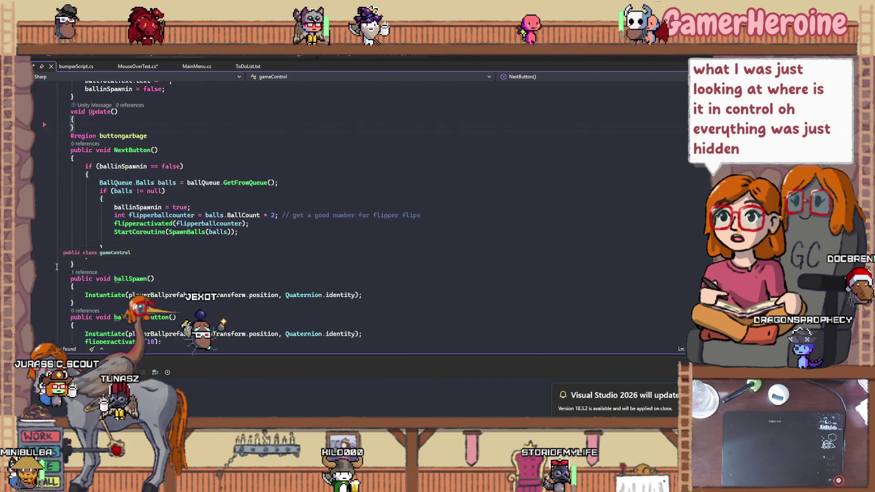
{"action": "scroll", "coordinate": [56, 266], "scroll_direction": "down", "scroll_amount": 2}
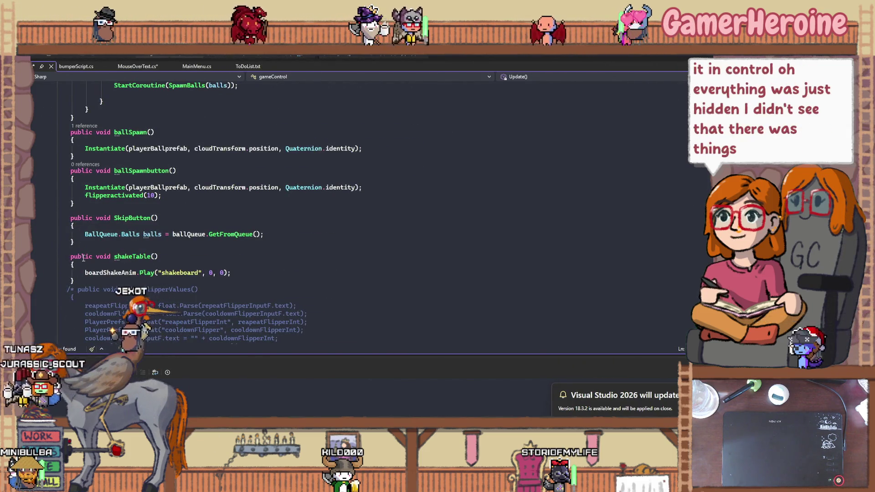
{"action": "scroll", "coordinate": [84, 259], "scroll_direction": "down", "scroll_amount": 2}
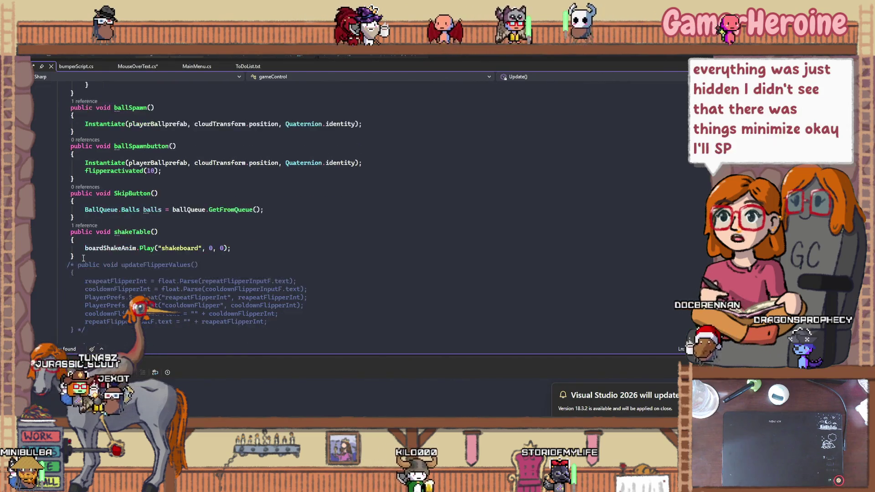
{"action": "scroll", "coordinate": [84, 258], "scroll_direction": "down", "scroll_amount": 2}
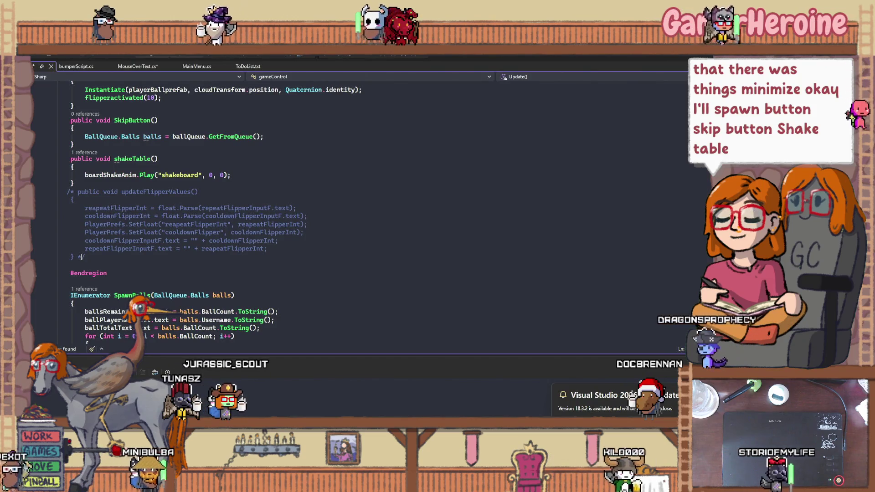
Delete the commented-out updateFlipperValues block so #endregion directly follows shakeTable
{"action": "left_click_drag", "start_coordinate": [90, 259], "coordinate": [55, 191]}
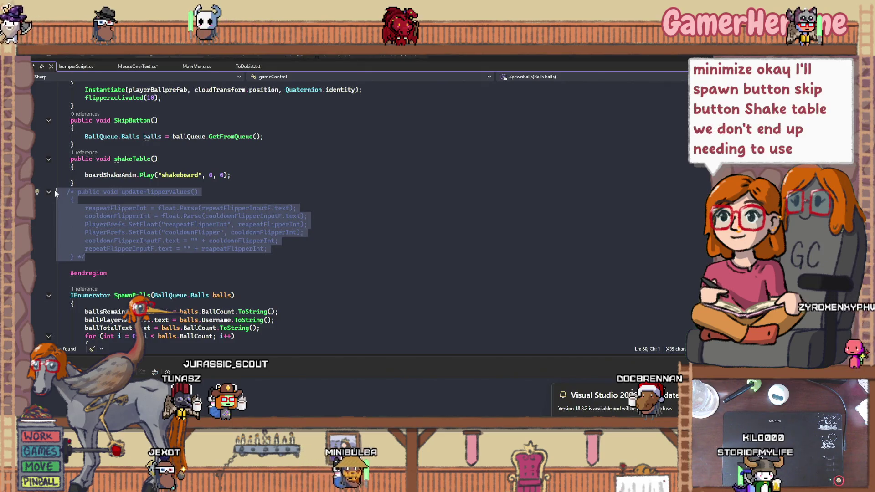
{"action": "key", "text": "Delete"}
{"action": "key", "text": "Delete"}
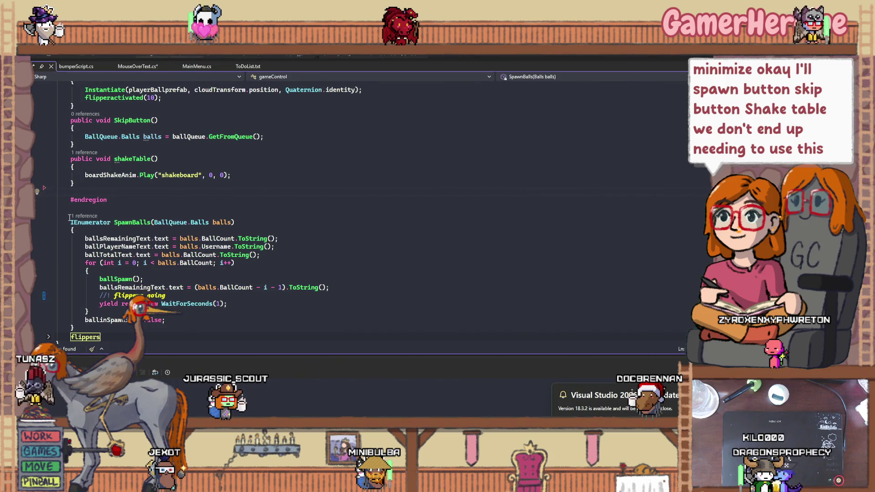
{"action": "scroll", "coordinate": [68, 234], "scroll_direction": "up", "scroll_amount": 2}
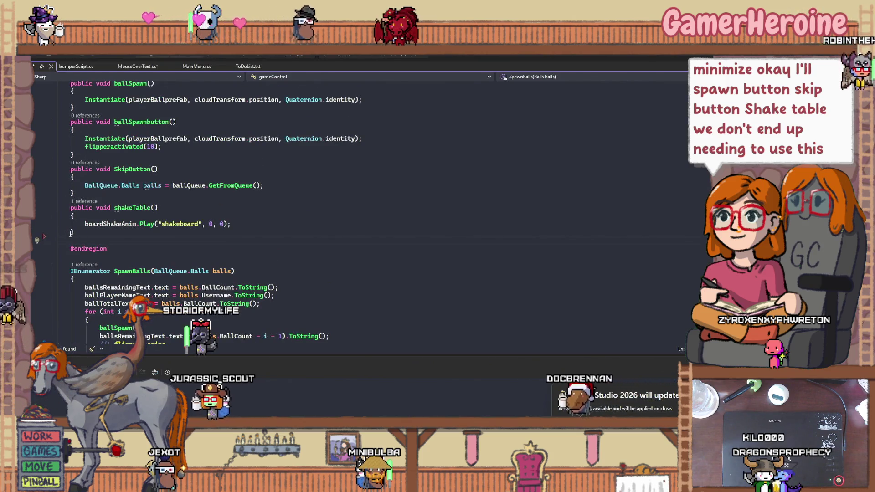
{"action": "scroll", "coordinate": [70, 234], "scroll_direction": "up", "scroll_amount": 3}
{"action": "scroll", "coordinate": [69, 234], "scroll_direction": "up", "scroll_amount": 6}
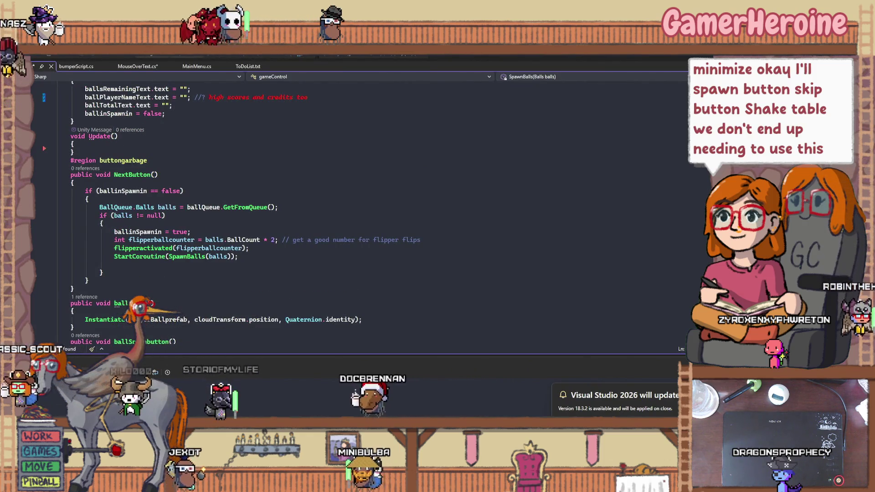
{"action": "key", "text": "alt+Tab"}
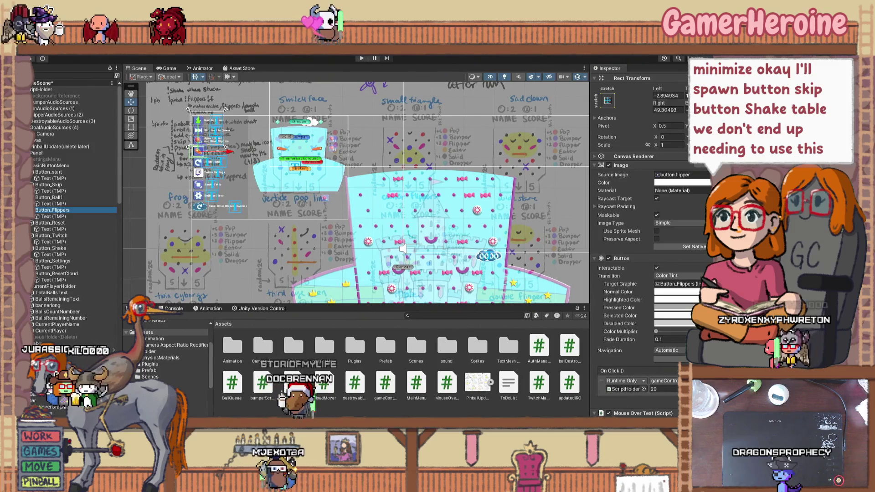
{"action": "key", "text": "alt+Tab"}
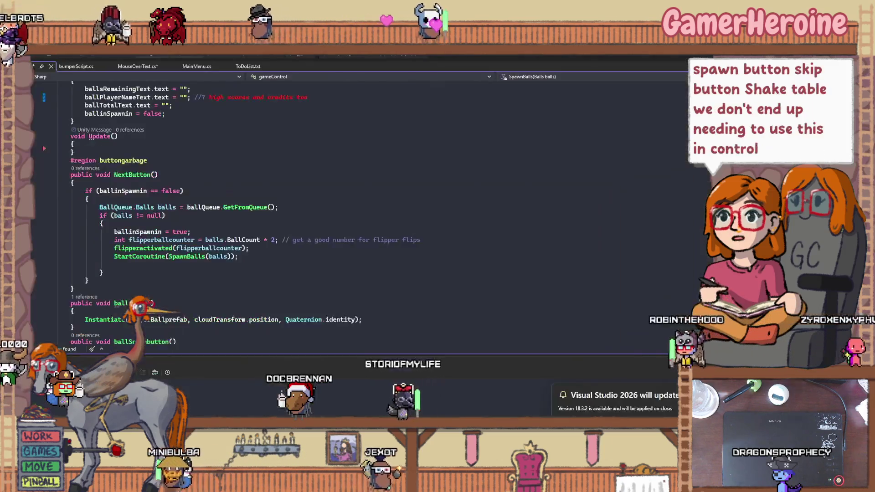
{"action": "scroll", "coordinate": [257, 284], "scroll_direction": "down", "scroll_amount": 6}
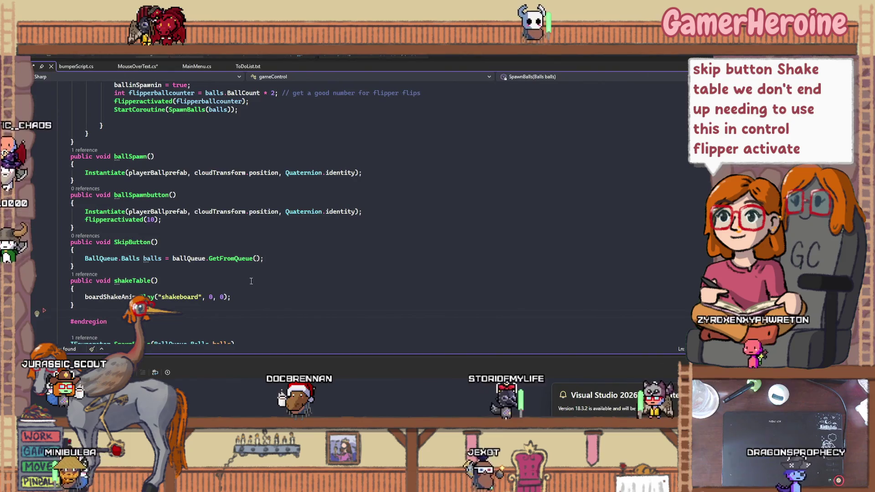
{"action": "scroll", "coordinate": [257, 284], "scroll_direction": "down", "scroll_amount": 6}
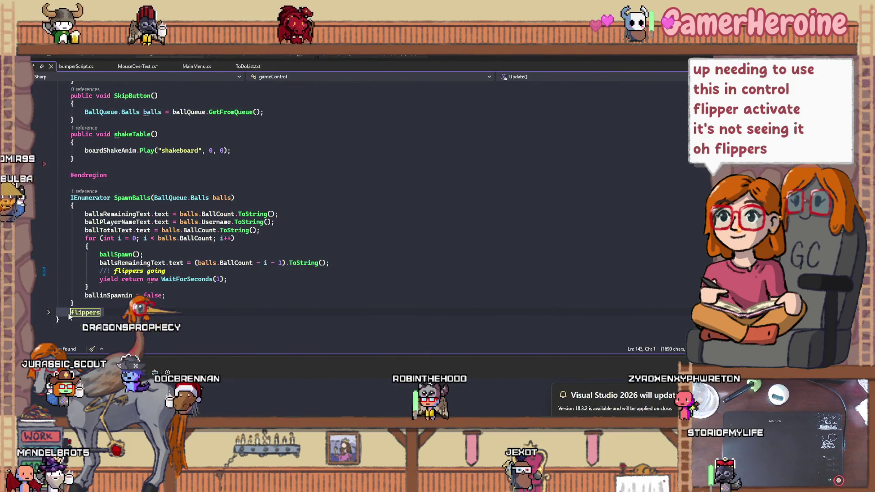
Expand the flippers region, label it 'region flippers', and review Flip and ResetFlip
{"action": "left_click", "coordinate": [49, 312]}
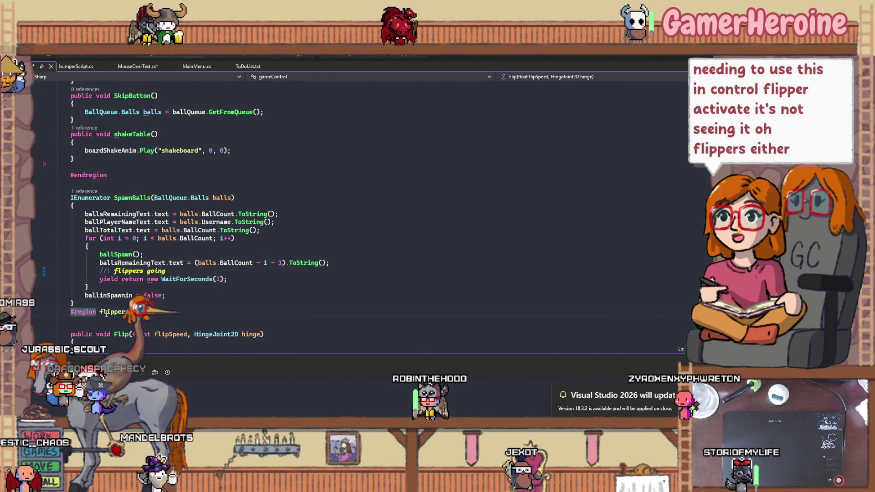
{"action": "left_click", "coordinate": [100, 312]}
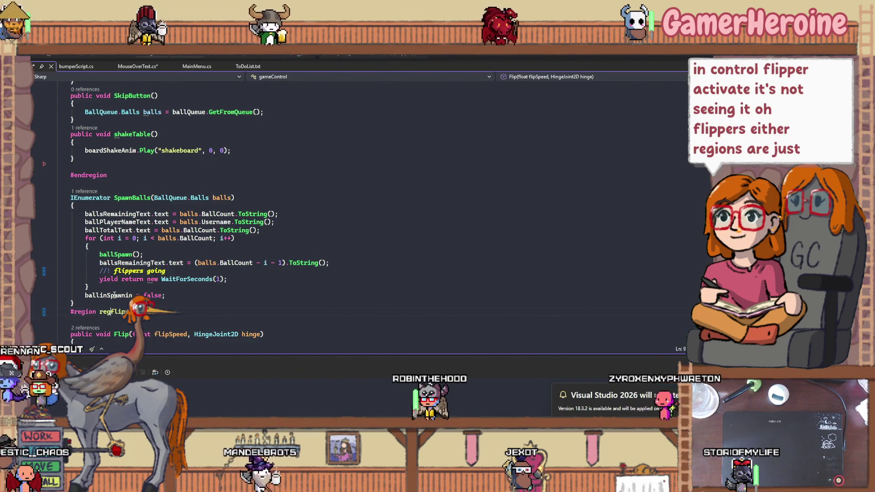
{"action": "left_click", "coordinate": [115, 295]}
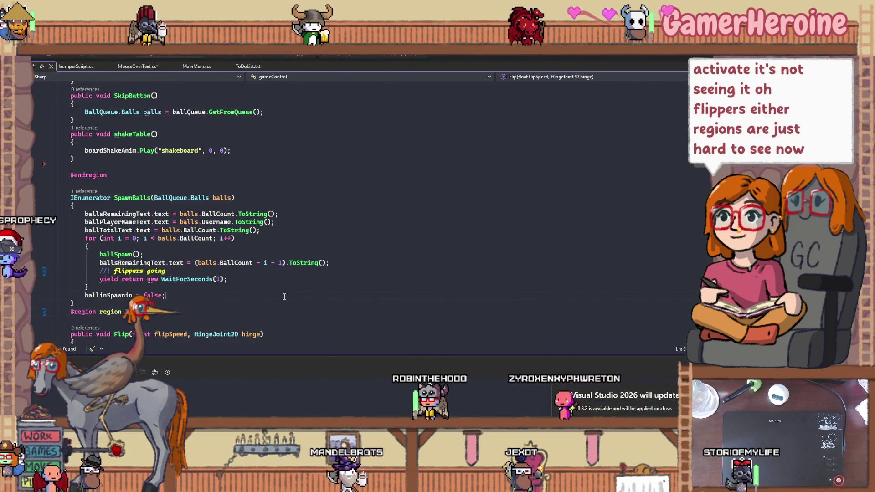
{"action": "scroll", "coordinate": [217, 312], "scroll_direction": "down", "scroll_amount": 2}
{"action": "left_click", "coordinate": [218, 311]}
{"action": "scroll", "coordinate": [217, 312], "scroll_direction": "down", "scroll_amount": 3}
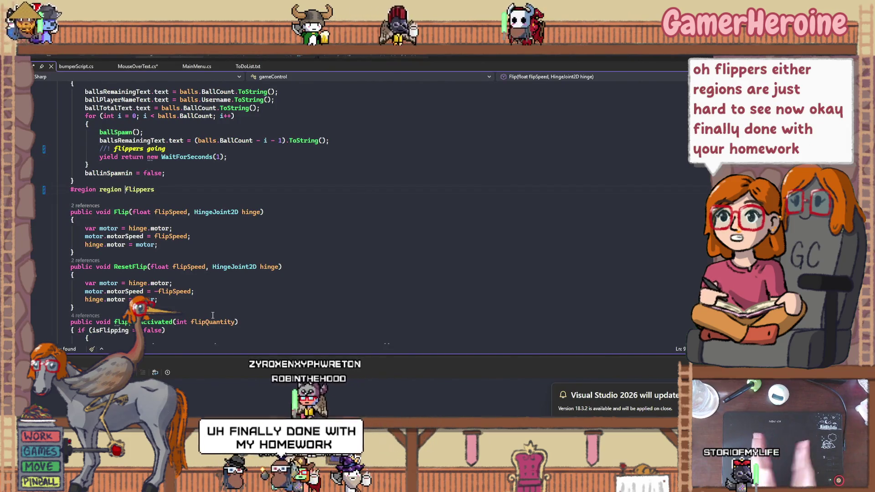
{"action": "scroll", "coordinate": [213, 313], "scroll_direction": "down", "scroll_amount": 6}
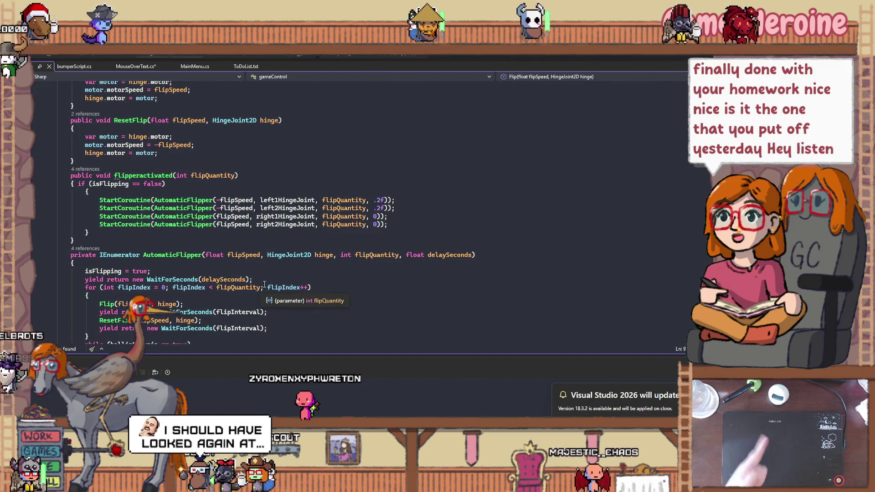
Inspect the flipperactivated while condition, isFlipping check and StartCoroutine uses, then switch to Unity
{"action": "scroll", "coordinate": [264, 264], "scroll_direction": "down", "scroll_amount": 1}
{"action": "scroll", "coordinate": [262, 236], "scroll_direction": "down", "scroll_amount": 1}
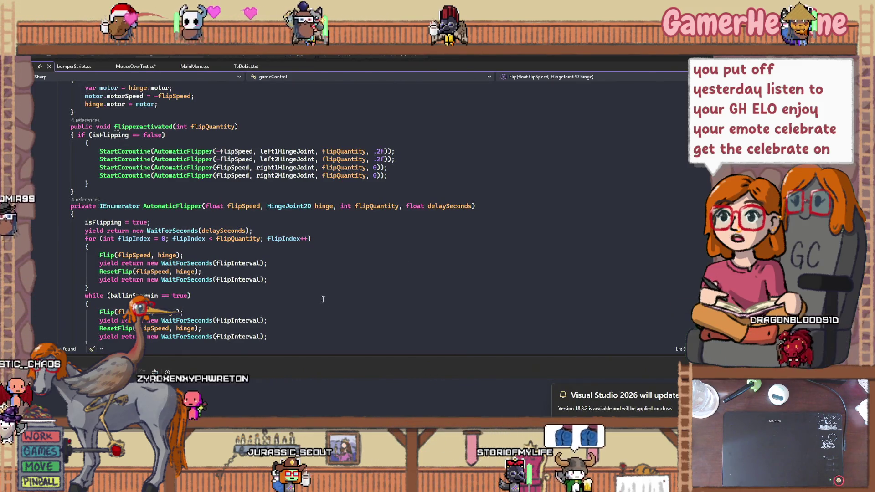
{"action": "left_click", "coordinate": [190, 296]}
{"action": "scroll", "coordinate": [253, 310], "scroll_direction": "down", "scroll_amount": 1}
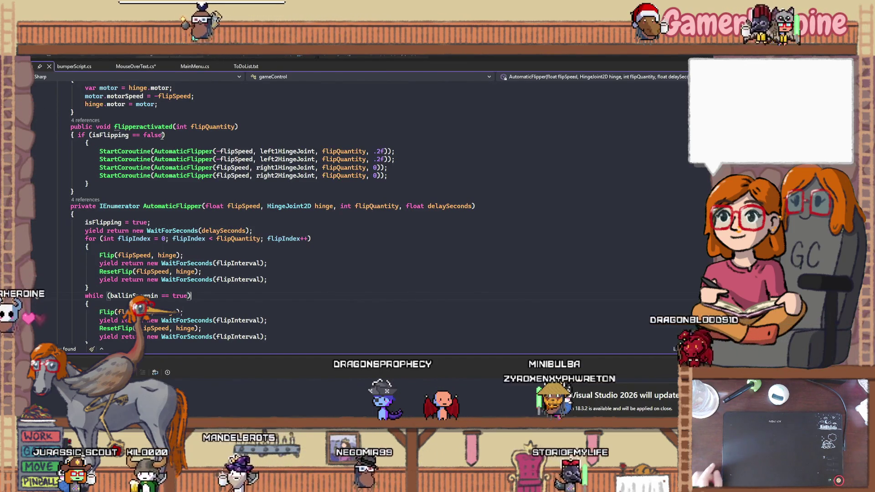
{"action": "left_click", "coordinate": [152, 135]}
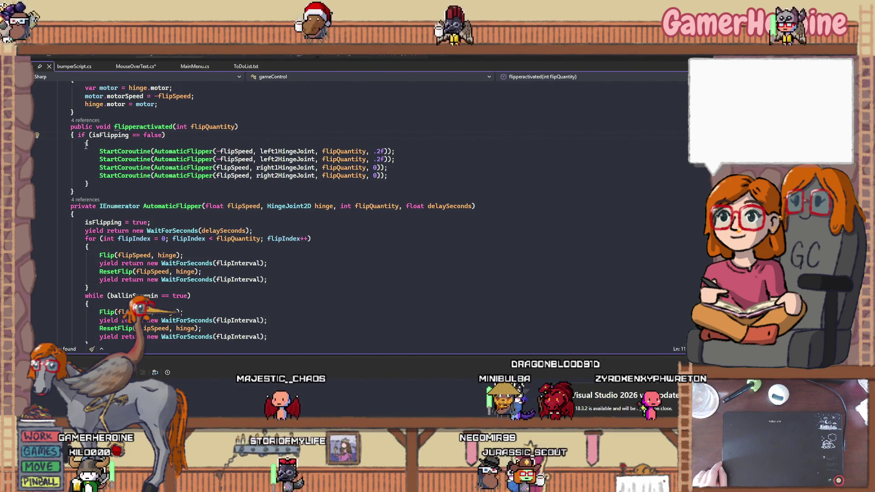
{"action": "left_click", "coordinate": [112, 150]}
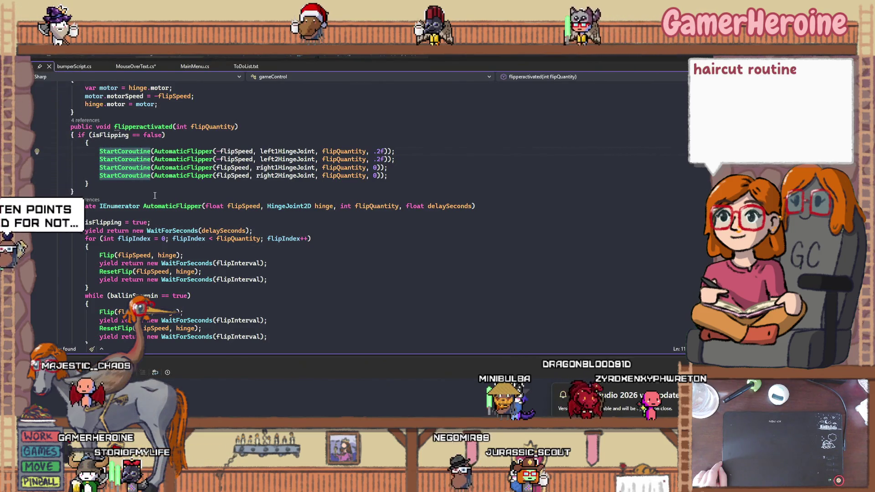
{"action": "scroll", "coordinate": [155, 195], "scroll_direction": "down", "scroll_amount": 1}
{"action": "scroll", "coordinate": [155, 196], "scroll_direction": "down", "scroll_amount": 2}
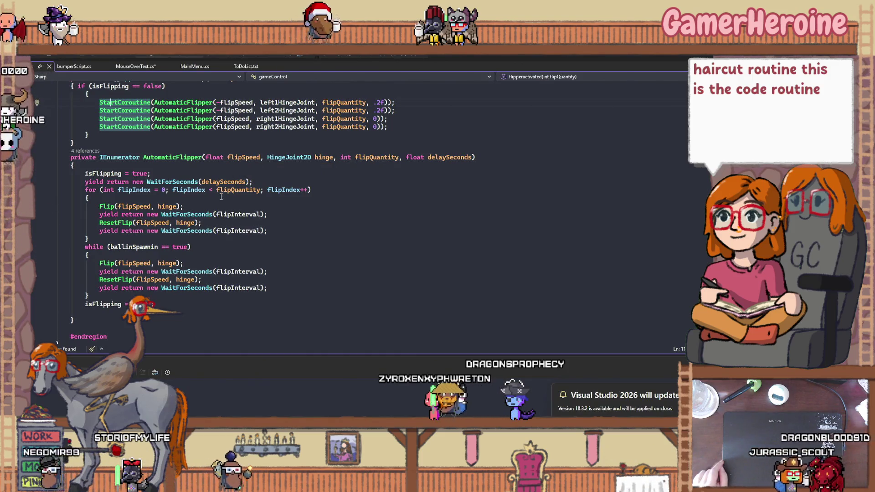
{"action": "scroll", "coordinate": [221, 197], "scroll_direction": "up", "scroll_amount": 3}
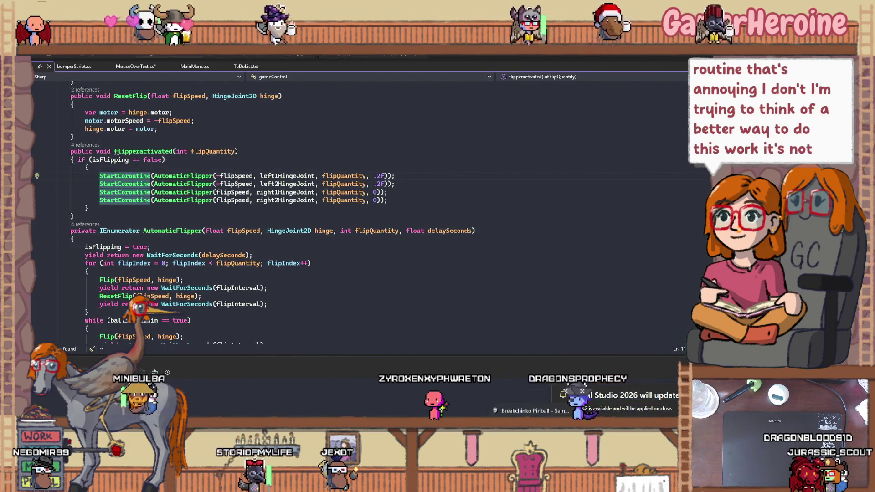
{"action": "key", "text": "alt+Tab"}
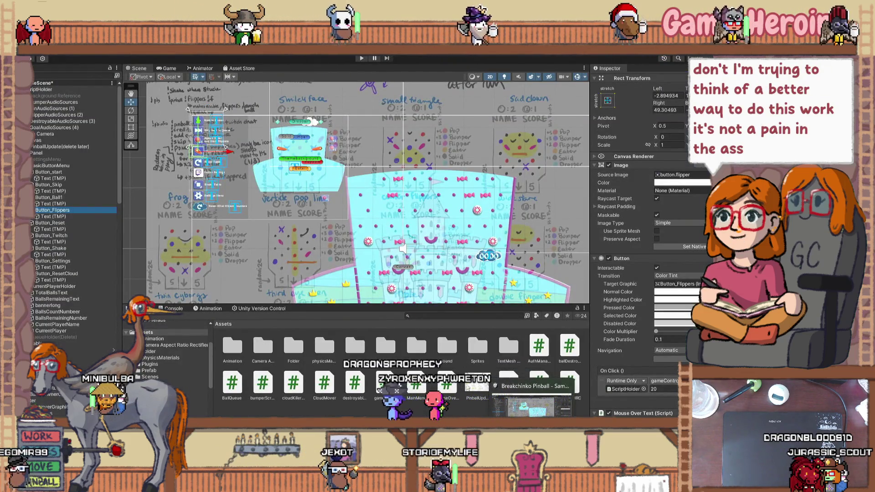
Pan the scene to the whole pinball board, then select Canvas and PinballUpdate(delete later)
{"action": "key", "text": "alt+Tab"}
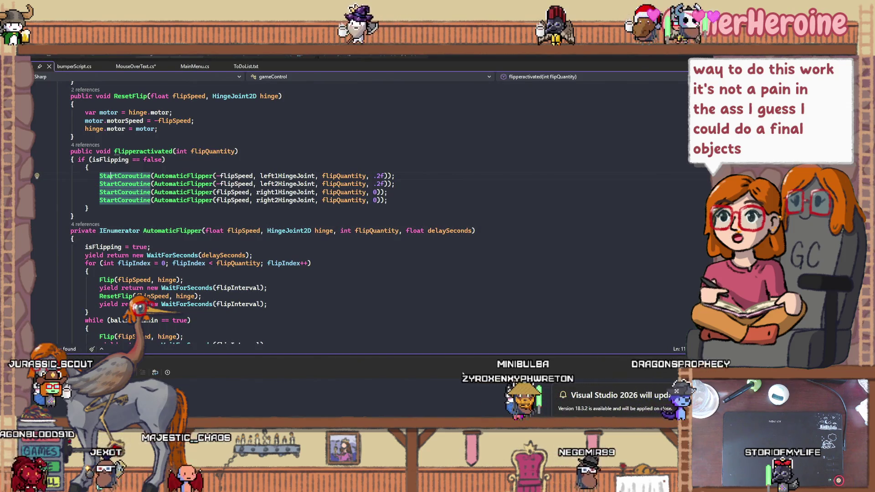
{"action": "key", "text": "alt+Tab"}
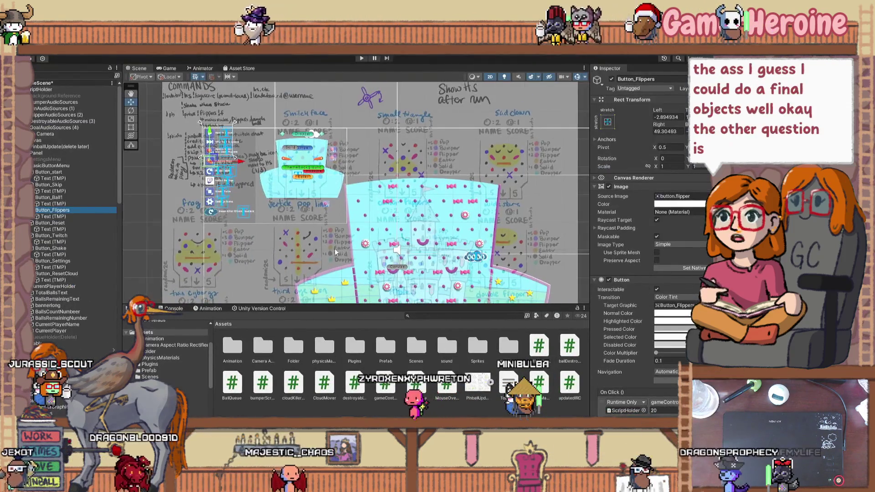
{"action": "scroll", "coordinate": [315, 189], "scroll_direction": "down", "scroll_amount": 2}
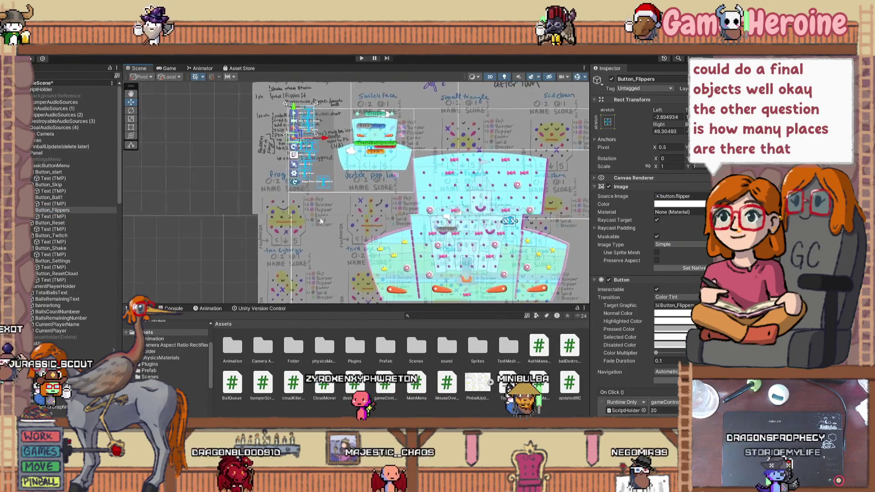
{"action": "left_click_drag", "start_coordinate": [305, 251], "coordinate": [303, 196]}
{"action": "key", "text": "w"}
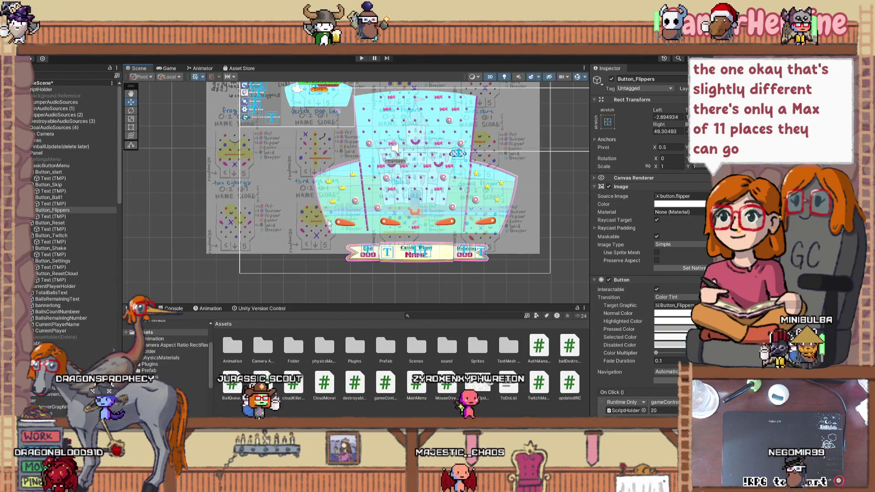
{"action": "scroll", "coordinate": [597, 214], "scroll_direction": "down", "scroll_amount": 2}
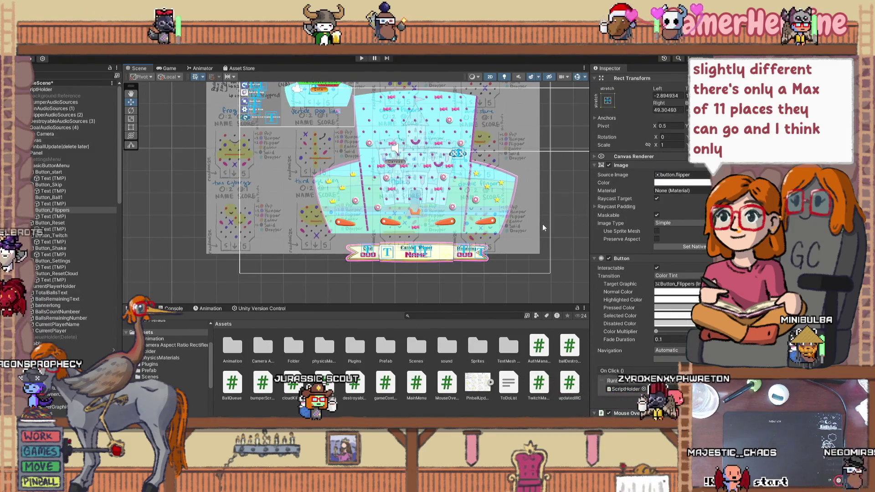
{"action": "left_click", "coordinate": [497, 229]}
{"action": "left_click", "coordinate": [48, 146]}
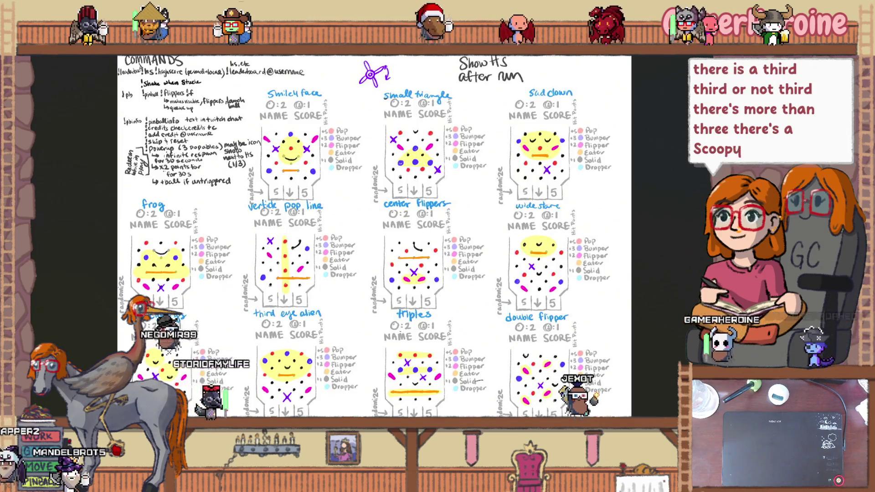
Select ballTrapHalfMoon (5) and nudge it left in the Scene view
{"action": "key", "text": "alt+Tab"}
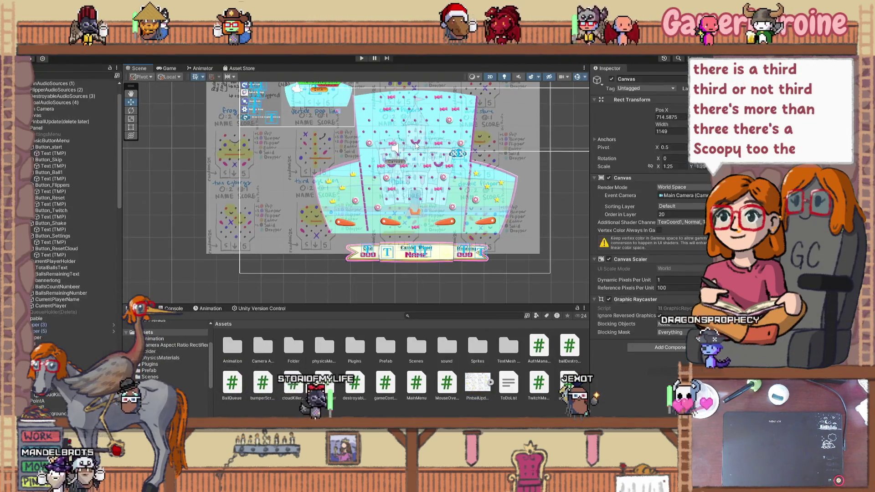
{"action": "left_click", "coordinate": [413, 143]}
{"action": "scroll", "coordinate": [410, 187], "scroll_direction": "up", "scroll_amount": 5}
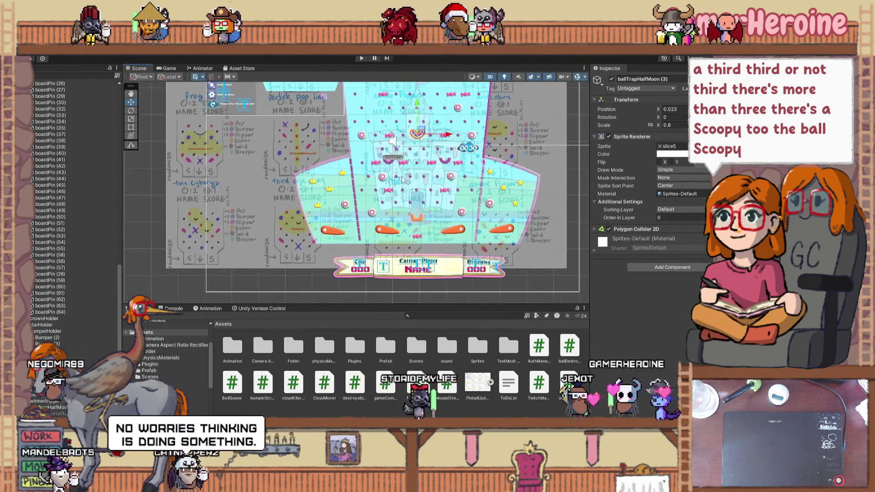
{"action": "left_click", "coordinate": [335, 131]}
{"action": "left_click_drag", "start_coordinate": [335, 131], "coordinate": [319, 146]}
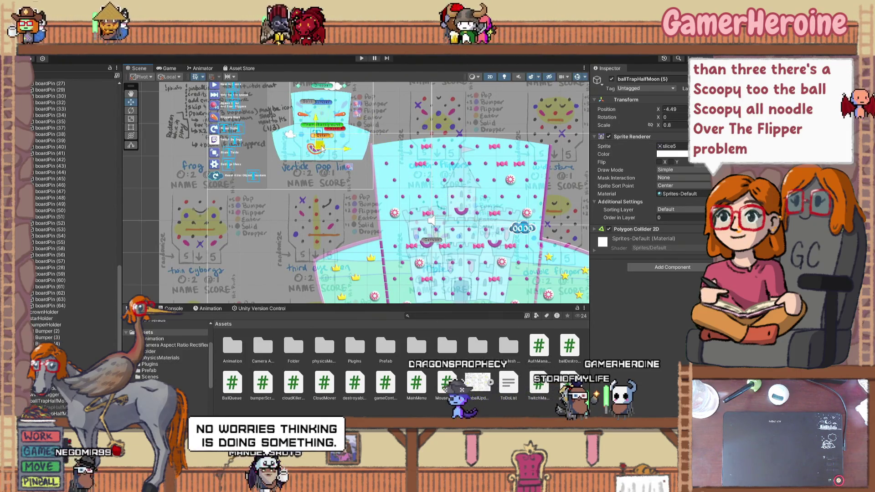
Move ballTrapHalfMoon (5) out of ballTrapHalfMoonHolder to sit below BallSpawnerGraphic in the Hierarchy
{"action": "scroll", "coordinate": [67, 258], "scroll_direction": "down", "scroll_amount": 9}
{"action": "left_click_drag", "start_coordinate": [67, 258], "coordinate": [86, 219]}
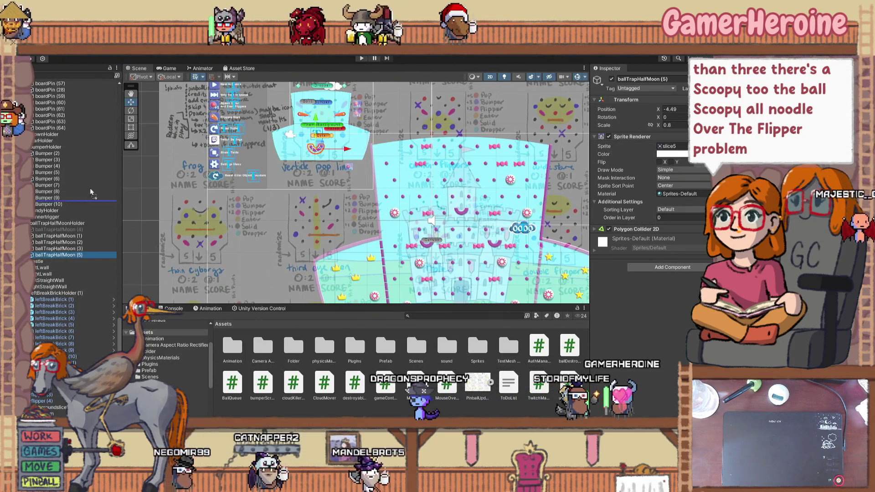
{"action": "left_click_drag", "start_coordinate": [94, 104], "coordinate": [91, 84]}
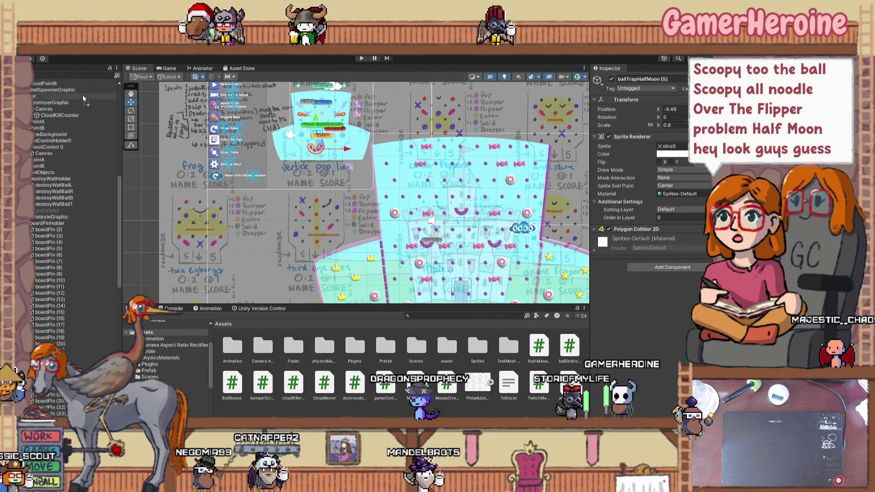
{"action": "left_click_drag", "start_coordinate": [83, 94], "coordinate": [82, 93]}
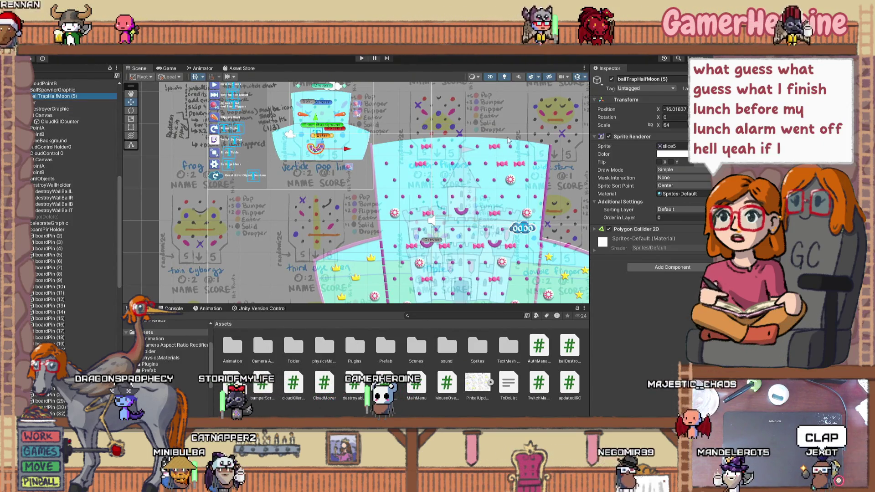
{"action": "scroll", "coordinate": [312, 182], "scroll_direction": "up", "scroll_amount": 2}
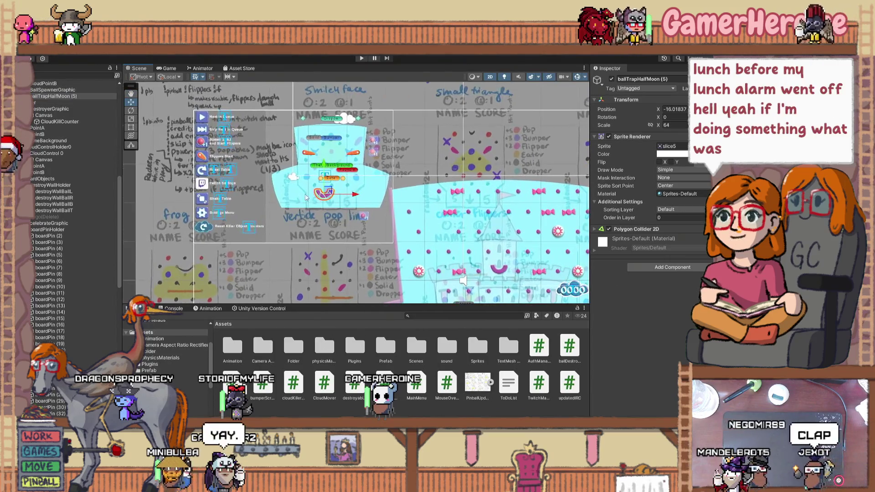
{"action": "scroll", "coordinate": [306, 197], "scroll_direction": "up", "scroll_amount": 2}
{"action": "scroll", "coordinate": [75, 149], "scroll_direction": "up", "scroll_amount": 5}
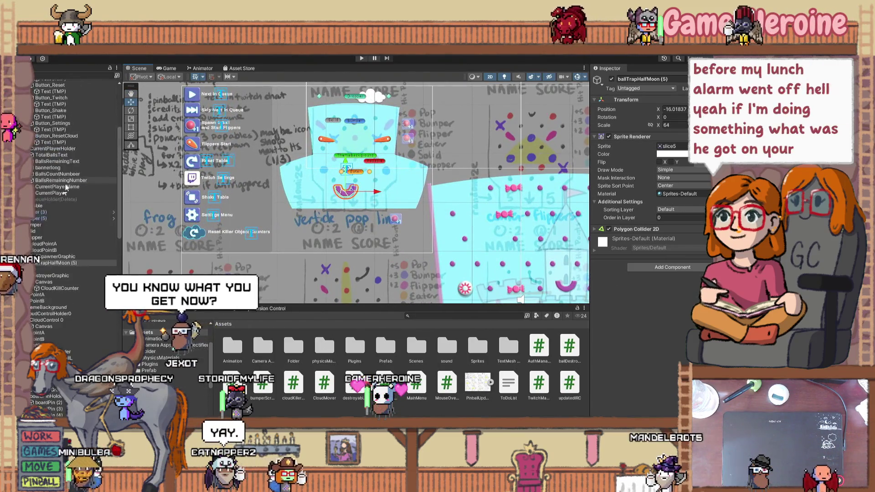
{"action": "scroll", "coordinate": [66, 182], "scroll_direction": "up", "scroll_amount": 1}
{"action": "left_click_drag", "start_coordinate": [55, 287], "coordinate": [44, 234]}
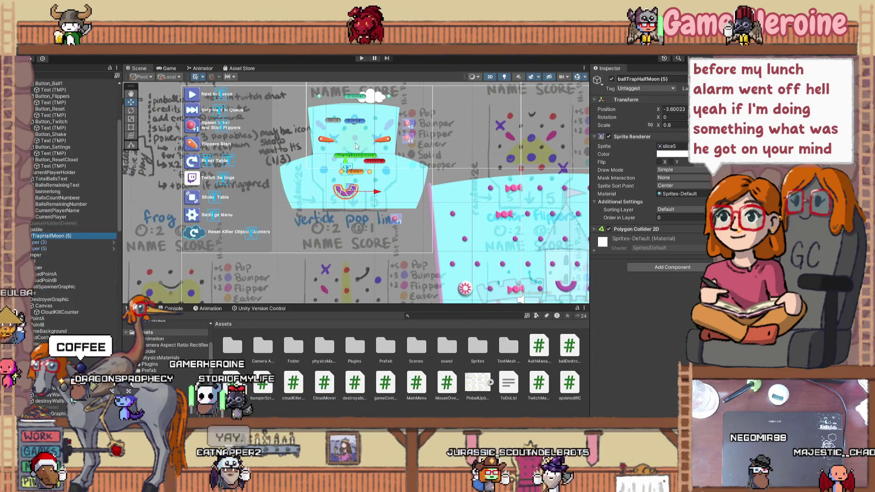
{"action": "left_click", "coordinate": [637, 79]}
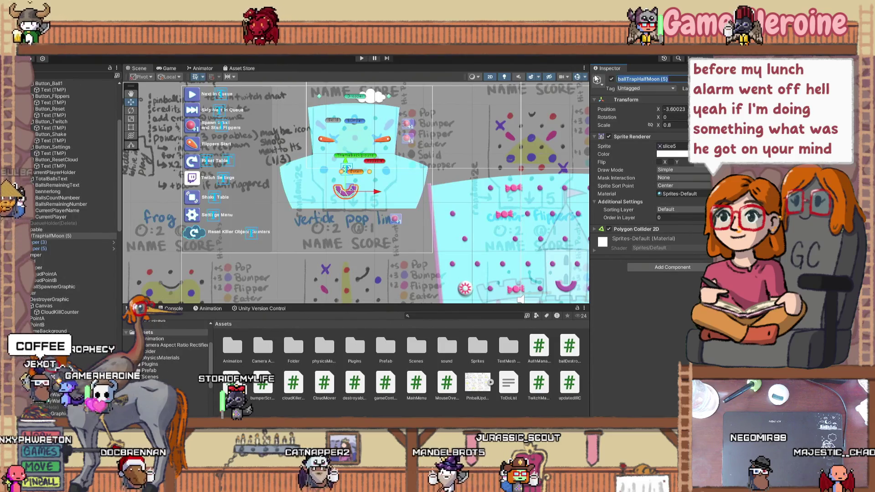
Rename the separated half-moon trap to TrapMoon
{"action": "type", "text": "TrapMoon"}
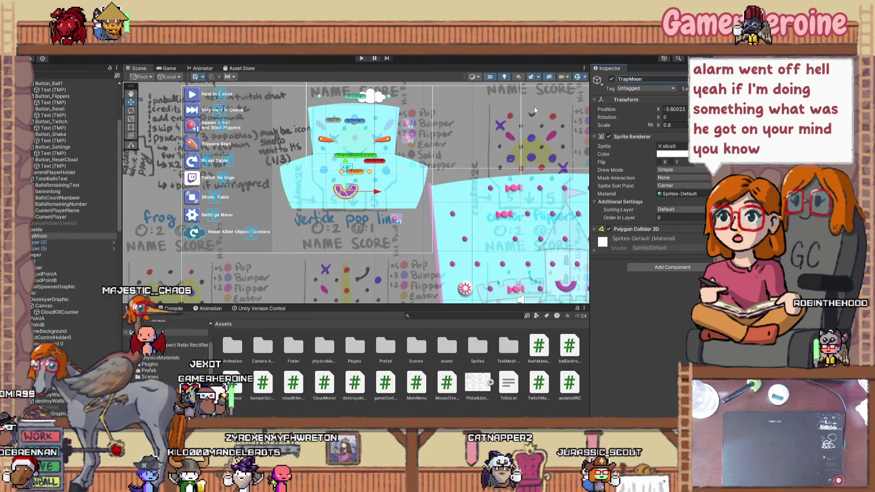
{"action": "scroll", "coordinate": [342, 224], "scroll_direction": "up", "scroll_amount": 3}
{"action": "scroll", "coordinate": [342, 224], "scroll_direction": "up", "scroll_amount": 5}
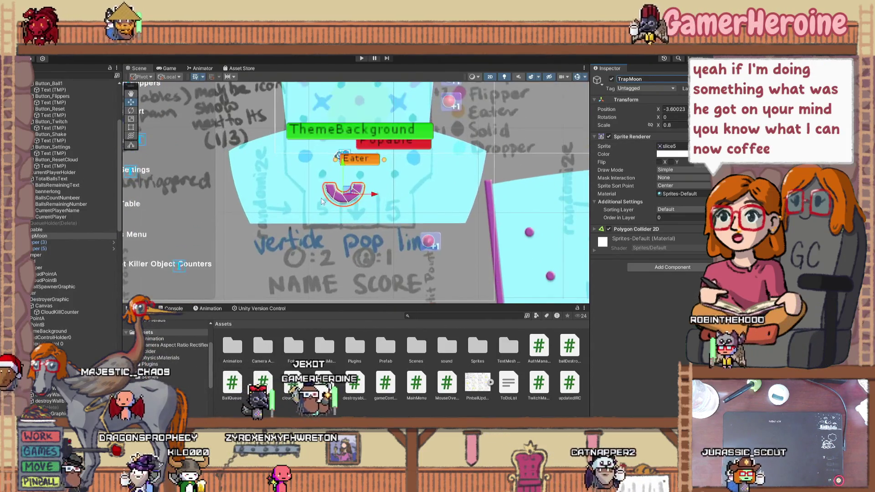
Narrow TrapMoon with the Scale tool, bringing scale X from 0.8 to about 0.588
{"action": "key", "text": "r"}
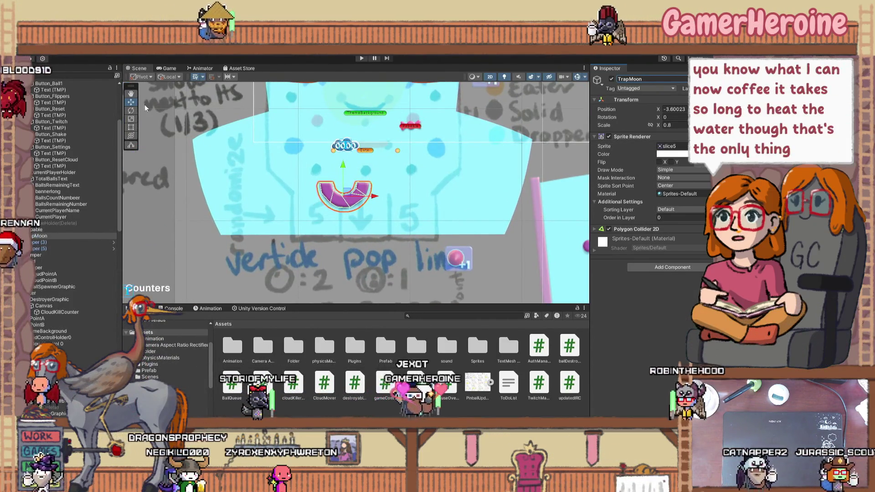
{"action": "left_click_drag", "start_coordinate": [343, 201], "coordinate": [343, 211]}
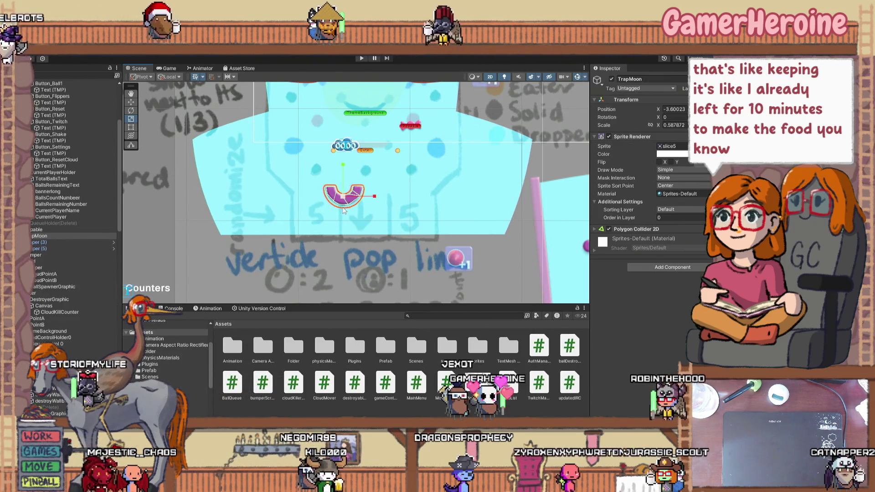
{"action": "scroll", "coordinate": [343, 211], "scroll_direction": "up", "scroll_amount": 8}
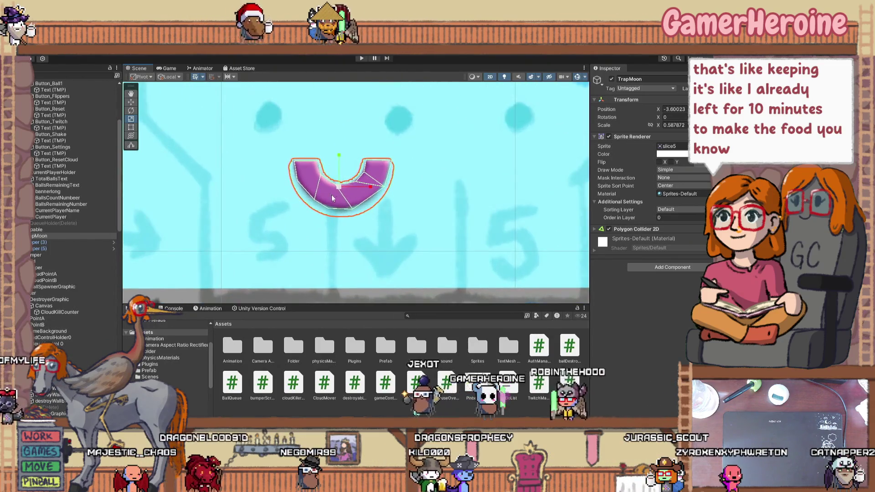
{"action": "scroll", "coordinate": [337, 200], "scroll_direction": "up", "scroll_amount": 2}
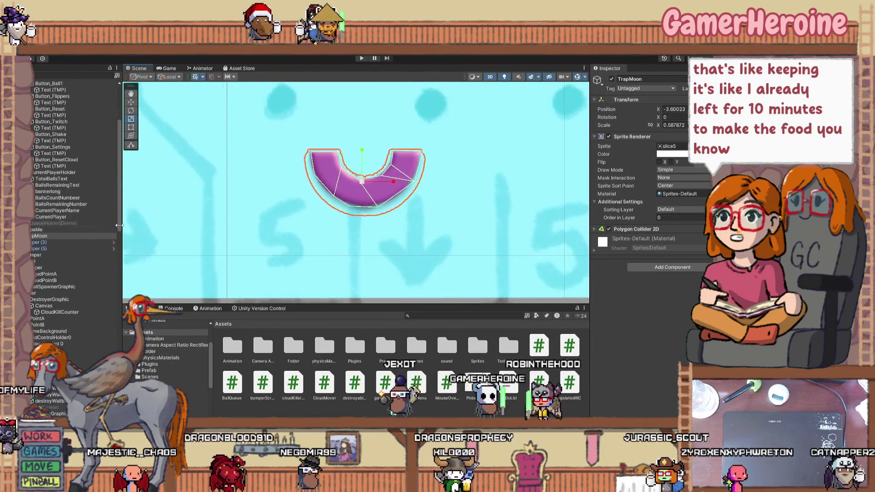
Expand TrapMoon's Polygon Collider 2D and search Add Component for 'spritecoll' colliders
{"action": "left_click", "coordinate": [594, 229]}
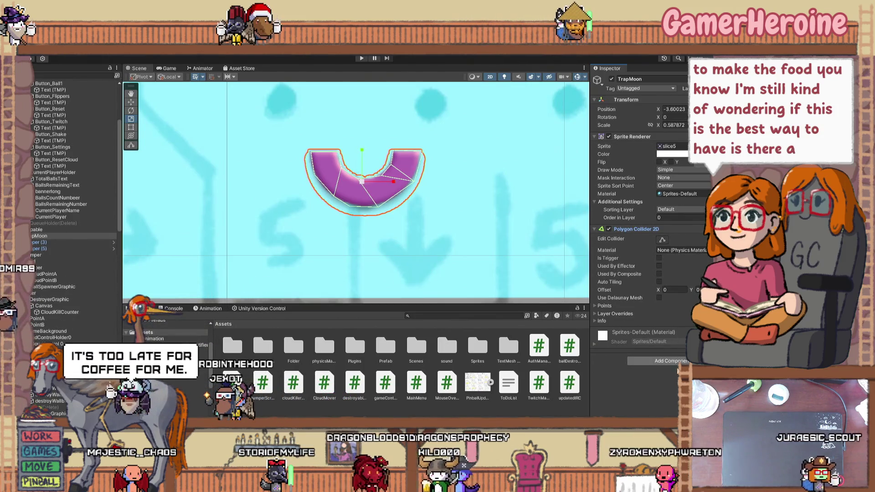
{"action": "left_click", "coordinate": [670, 360]}
{"action": "type", "text": "sprite"}
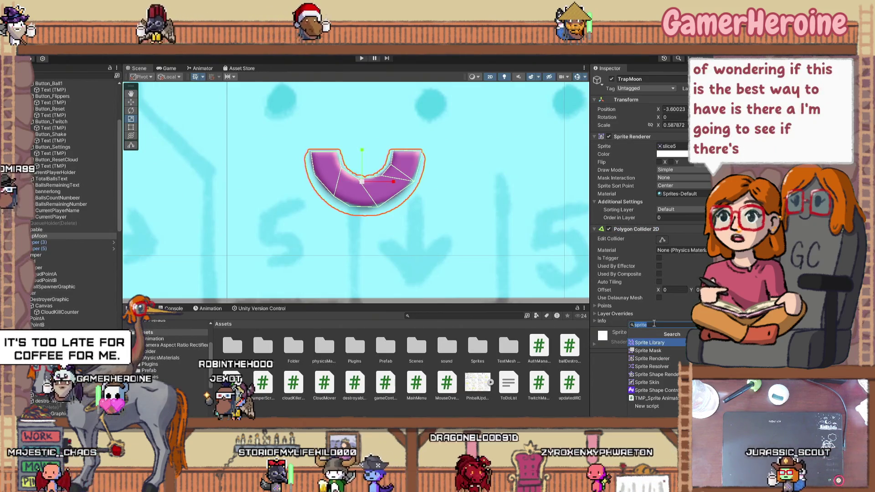
{"action": "type", "text": "coll"}
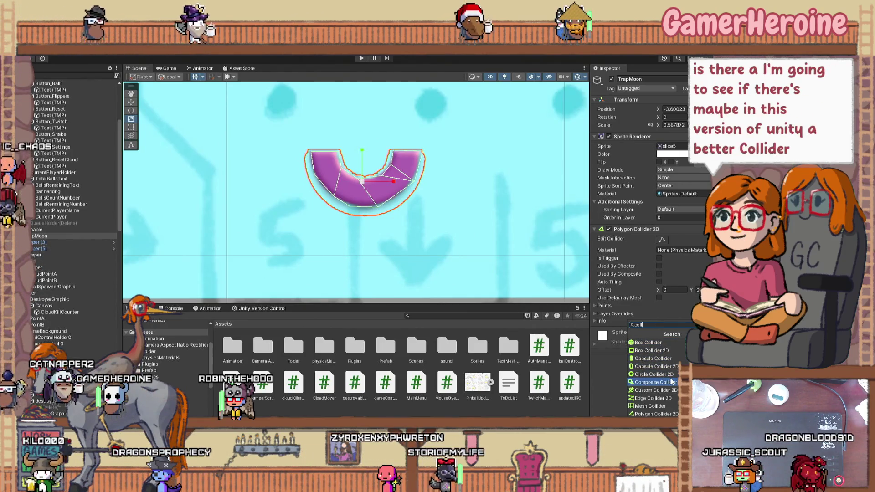
{"action": "scroll", "coordinate": [667, 392], "scroll_direction": "down", "scroll_amount": 1}
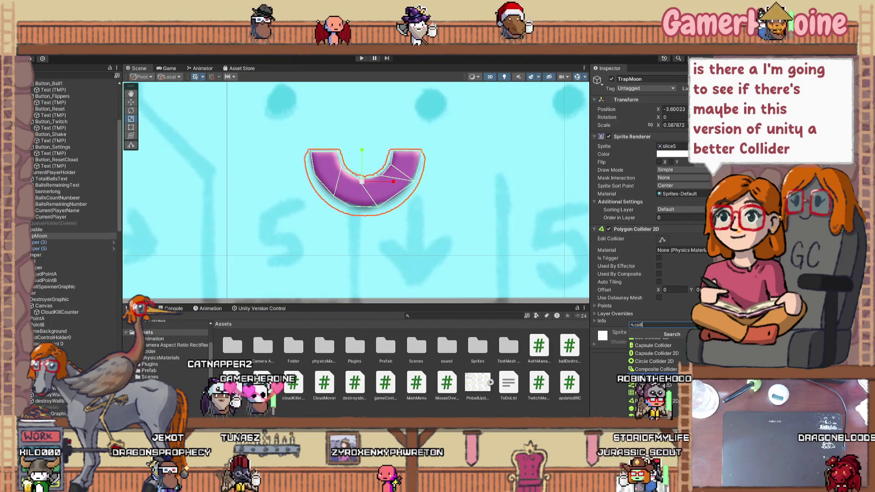
{"action": "scroll", "coordinate": [651, 360], "scroll_direction": "up", "scroll_amount": 2}
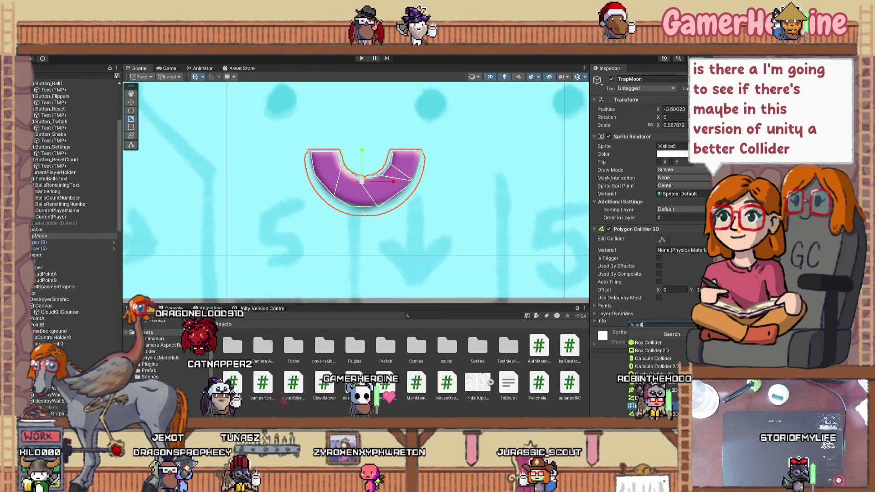
{"action": "scroll", "coordinate": [652, 360], "scroll_direction": "down", "scroll_amount": 2}
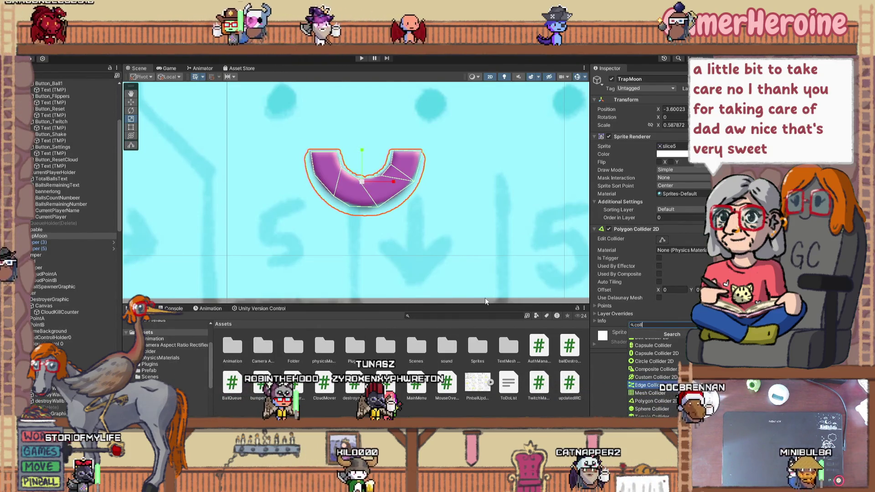
Dismiss the collider list without adding anything, panning the Scene view to TrapMoon
{"action": "scroll", "coordinate": [378, 226], "scroll_direction": "up", "scroll_amount": 1}
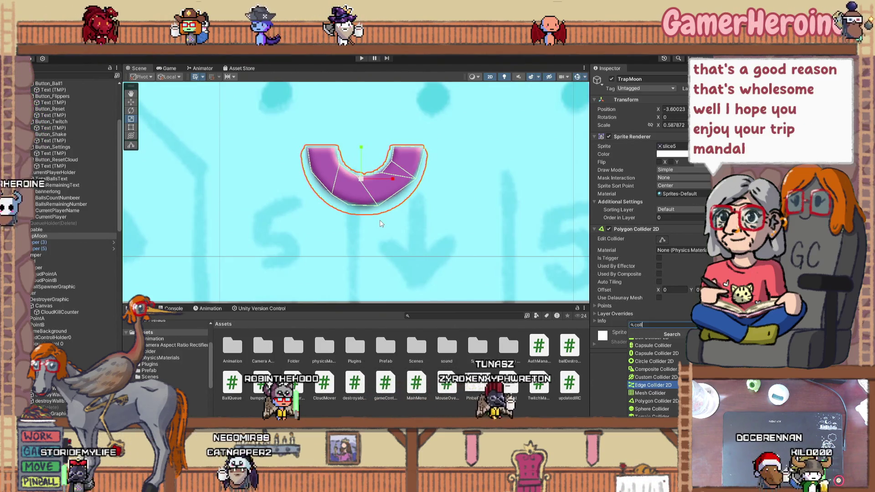
{"action": "left_click_drag", "start_coordinate": [410, 236], "coordinate": [359, 246]}
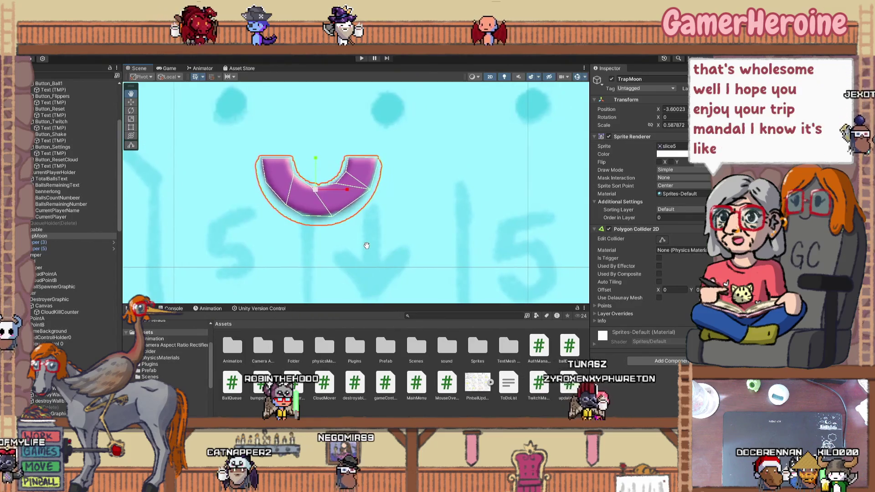